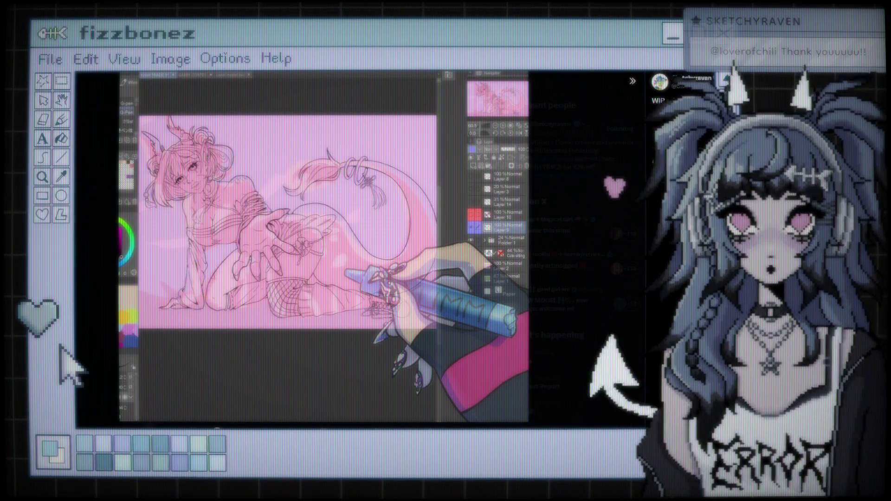
# - Trace clean black lines over the faded sketch for the face, eyes, hair and chin-side hand
pyautogui.moveTo(340, 429)
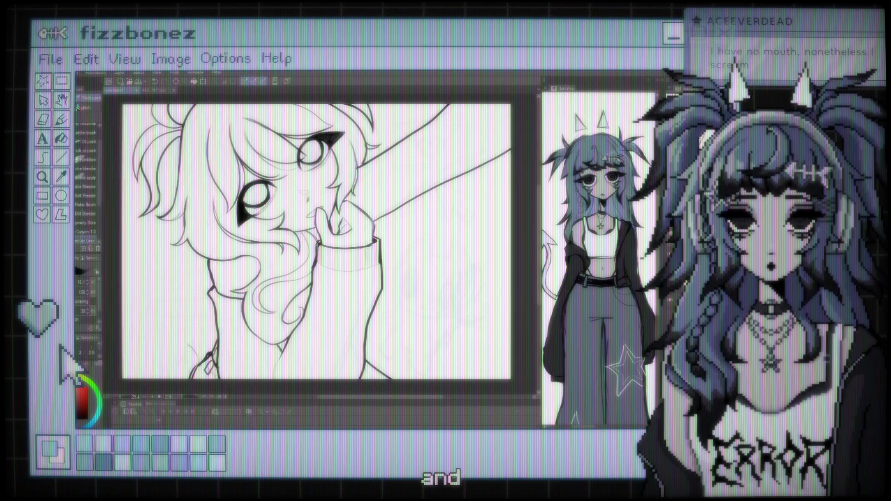
# - Ink a curved black line at the figure's lower left, then zoom in close on the neck and hair
pyautogui.moveTo(140, 376); pyautogui.dragTo(197, 353)
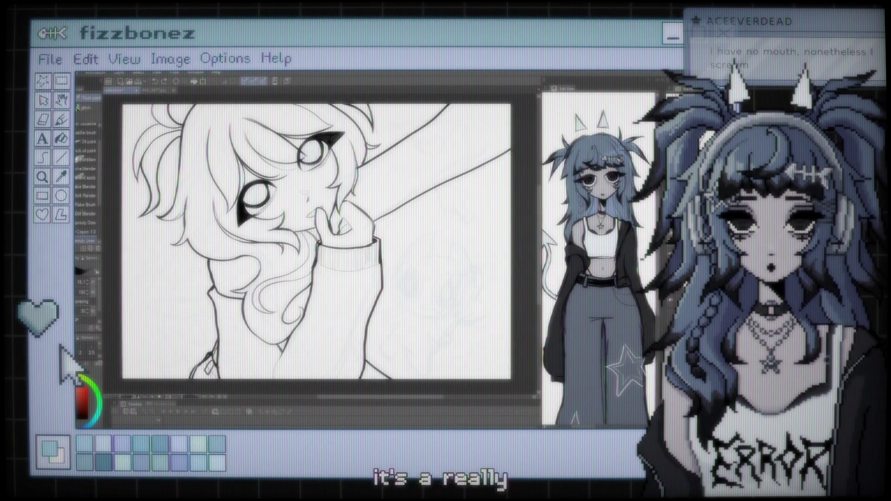
pyautogui.scroll(-2, 315, 241)
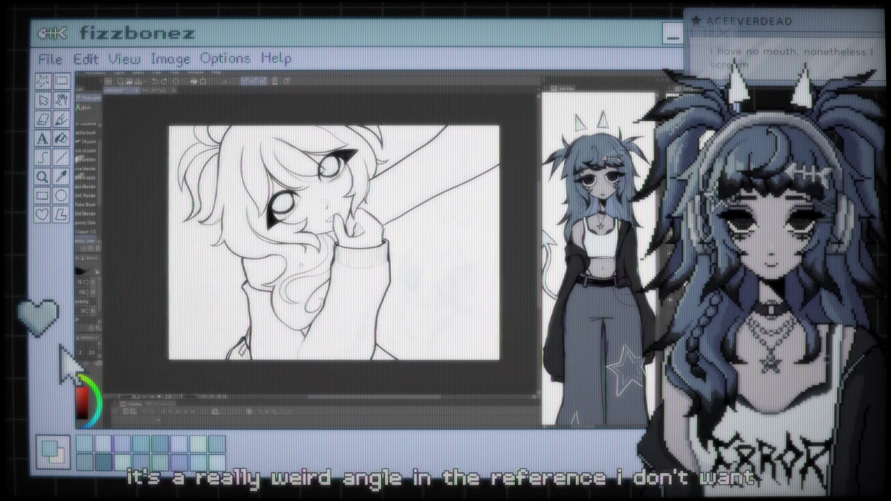
pyautogui.scroll(3, 304, 243)
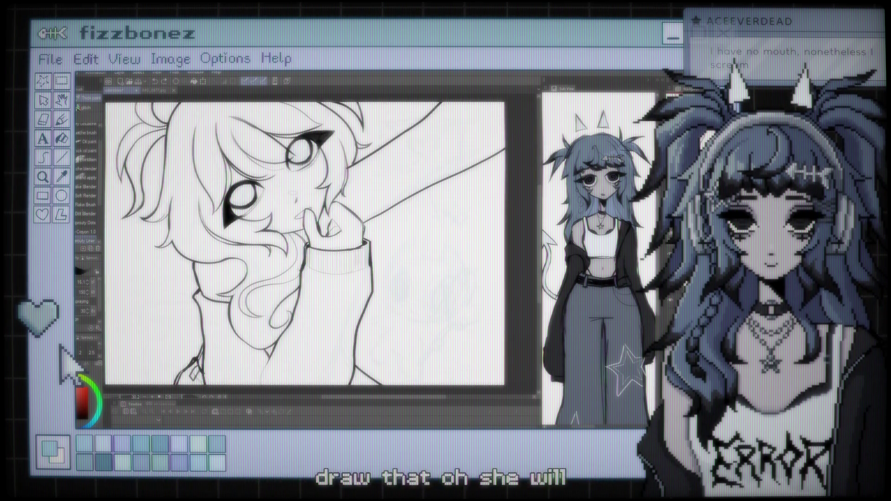
pyautogui.scroll(-2, 305, 243)
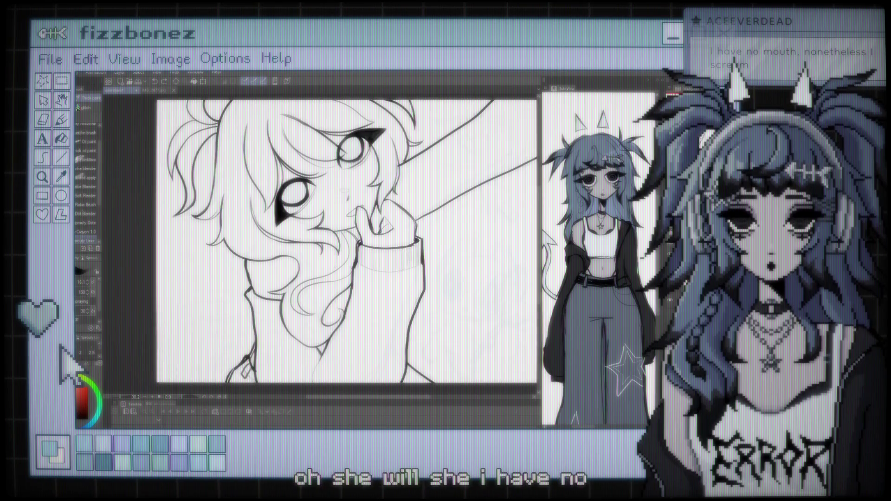
pyautogui.scroll(3, 305, 242)
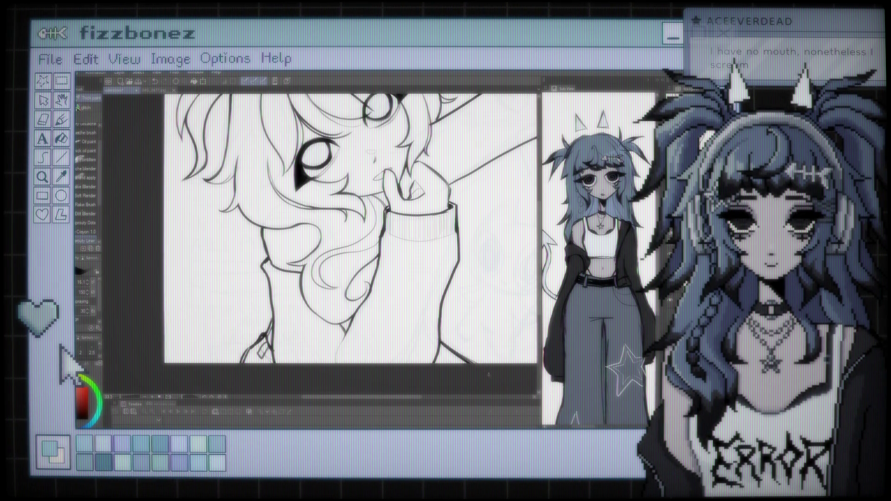
pyautogui.hotkey('ctrl', '-')
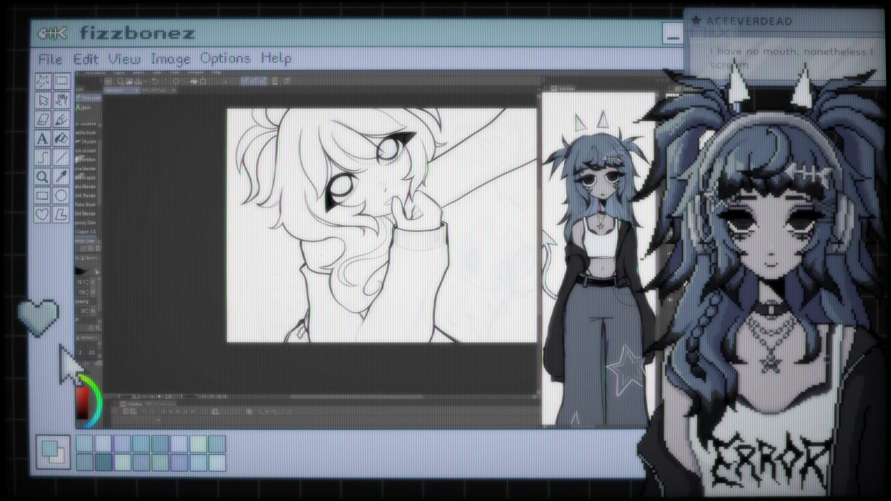
pyautogui.hotkey('ctrl', '+')
pyautogui.hotkey('ctrl', '+')
pyautogui.hotkey('ctrl', '+')
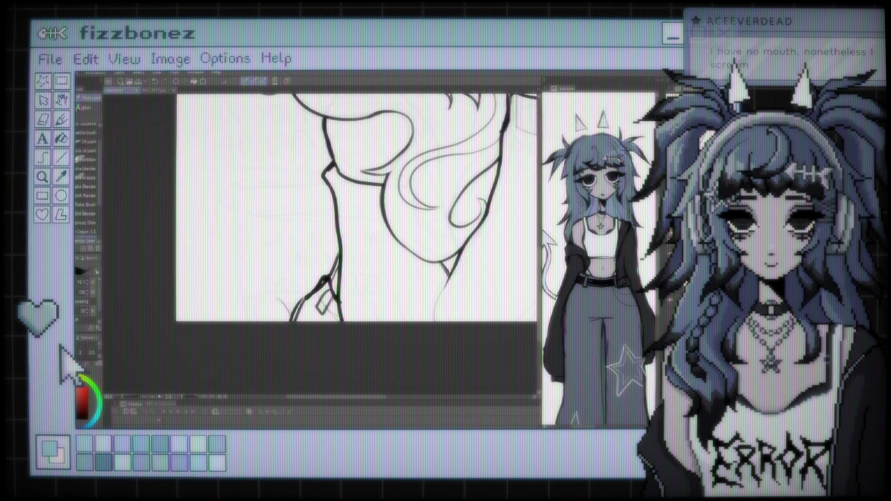
# - Ink a short curved line at the collar below the neck, then zoom out and pan over the line art
pyautogui.moveTo(278, 301)
pyautogui.mouseDown()
pyautogui.moveTo(237, 321)
pyautogui.moveTo(292, 319)
pyautogui.mouseUp()
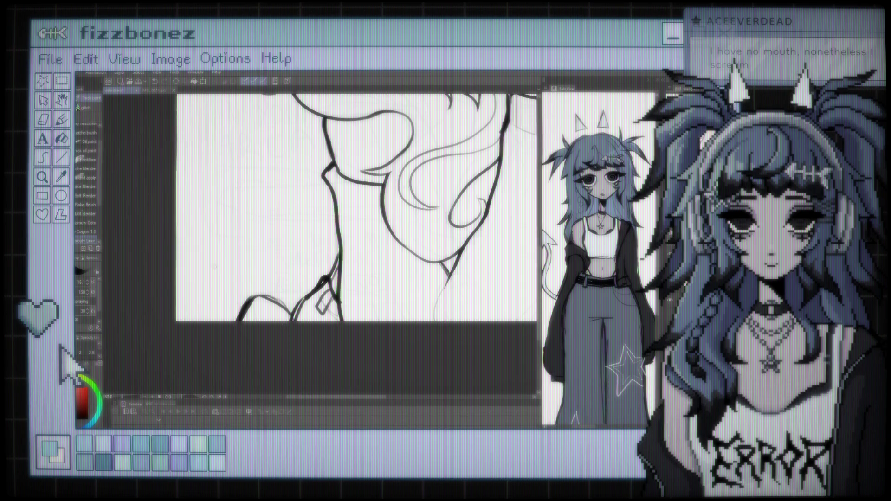
pyautogui.scroll(-5, 297, 230)
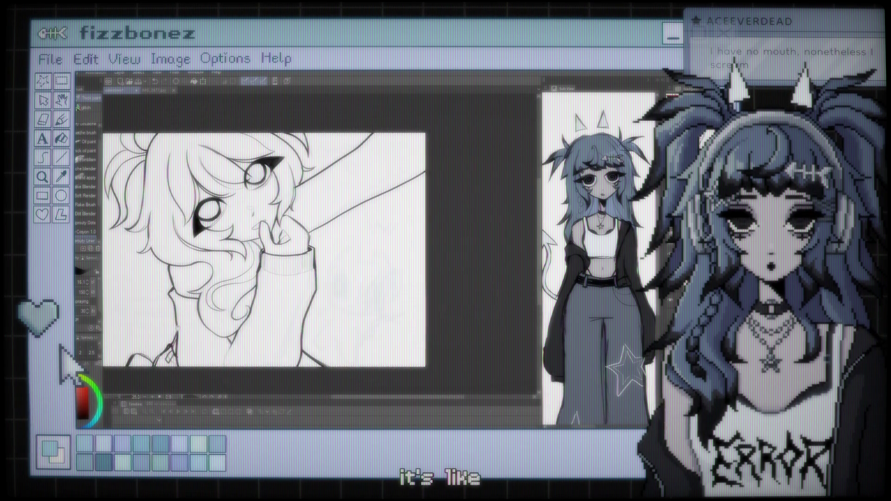
pyautogui.hscroll(-3, 287, 245)
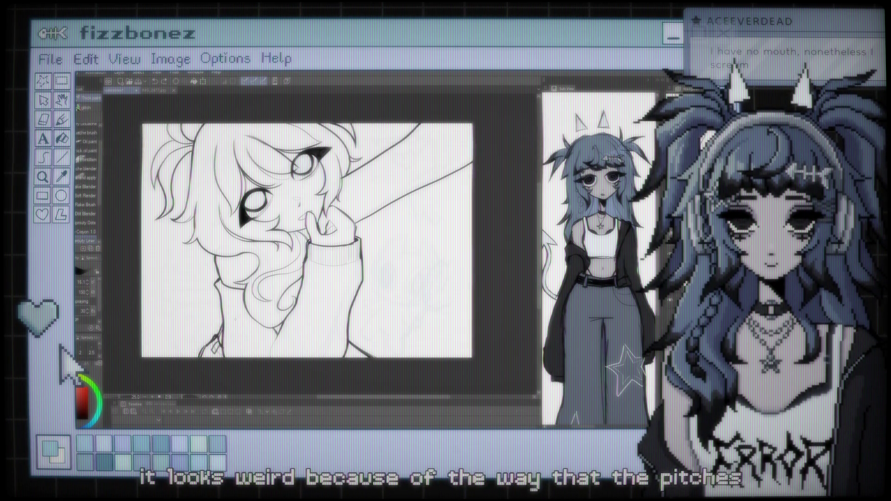
pyautogui.scroll(-2, 306, 239)
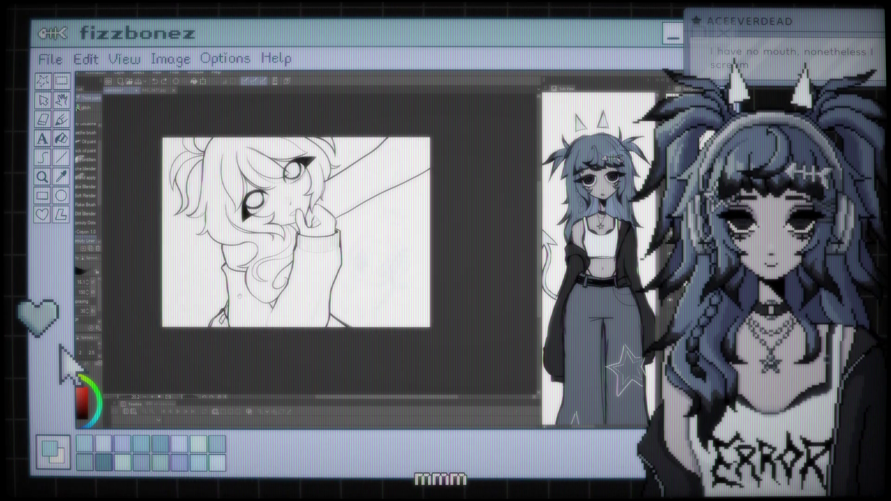
pyautogui.scroll(3, 307, 215)
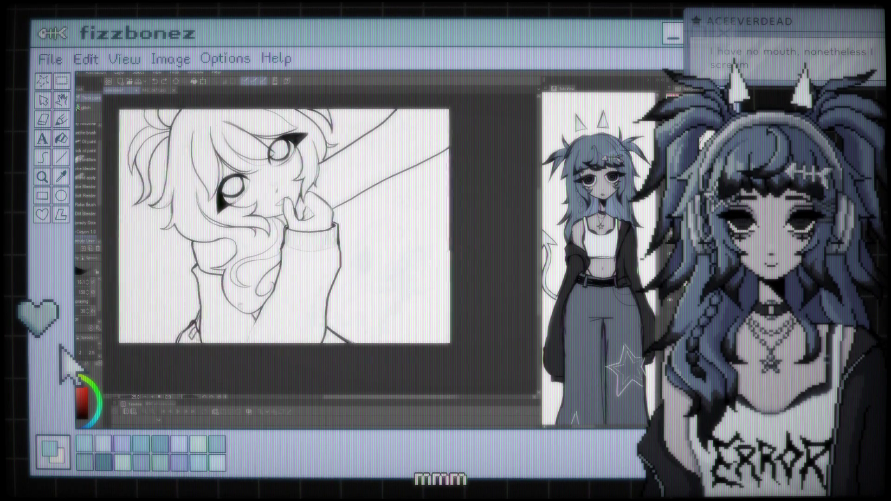
pyautogui.hscroll(-3, 325, 239)
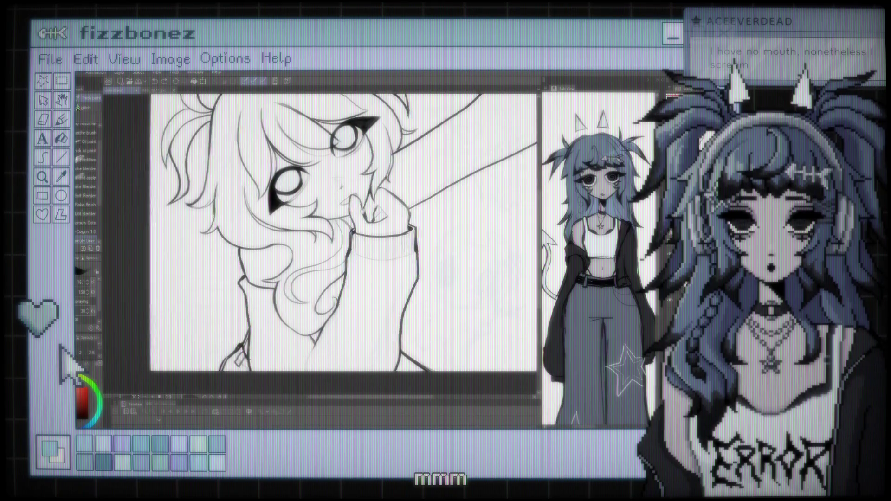
pyautogui.hscroll(3, 316, 245)
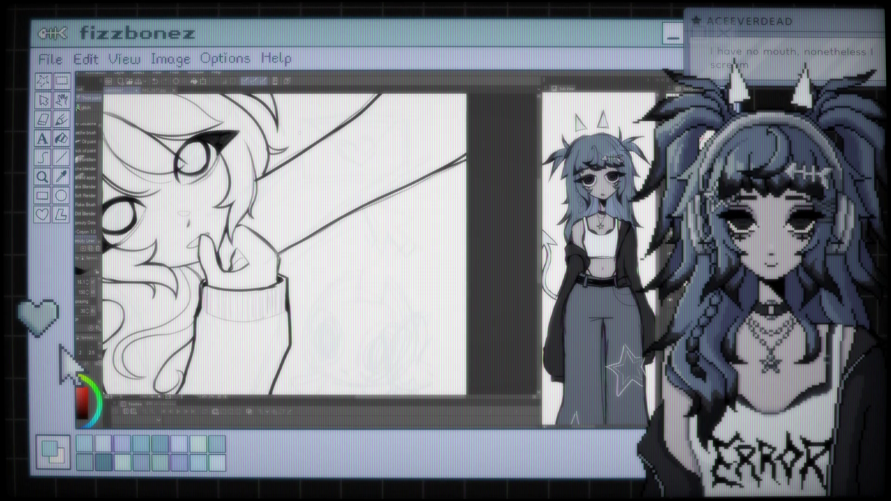
# - Straighten the tilted view and zoom in close on the hand held against her mouth
pyautogui.hotkey('ctrl', '-')
pyautogui.hotkey('ctrl', '-')
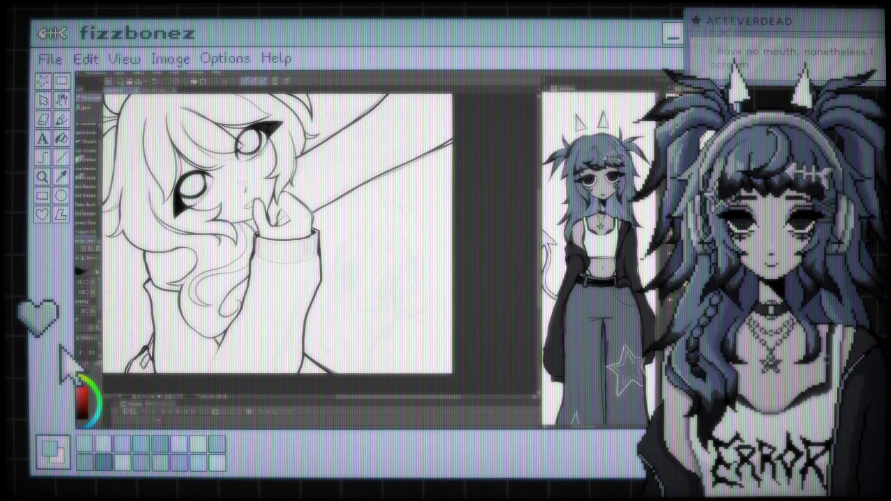
pyautogui.hotkey('ctrl', '+')
pyautogui.hotkey('ctrl', '+')
pyautogui.hotkey('ctrl', '+')
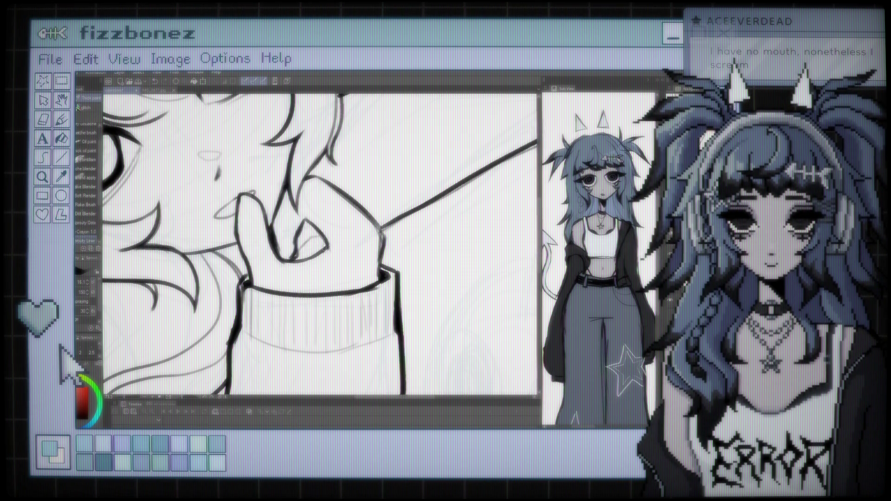
pyautogui.scroll(-3, 321, 245)
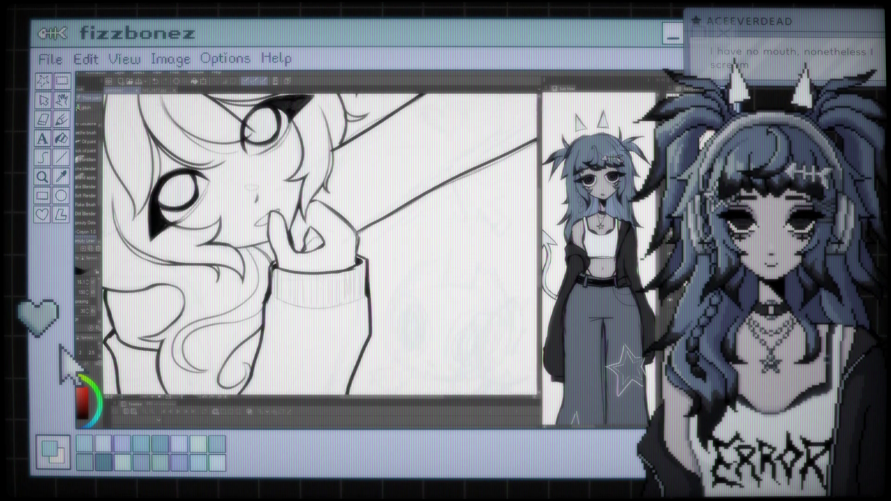
pyautogui.scroll(2, 321, 245)
pyautogui.scroll(2, 307, 213)
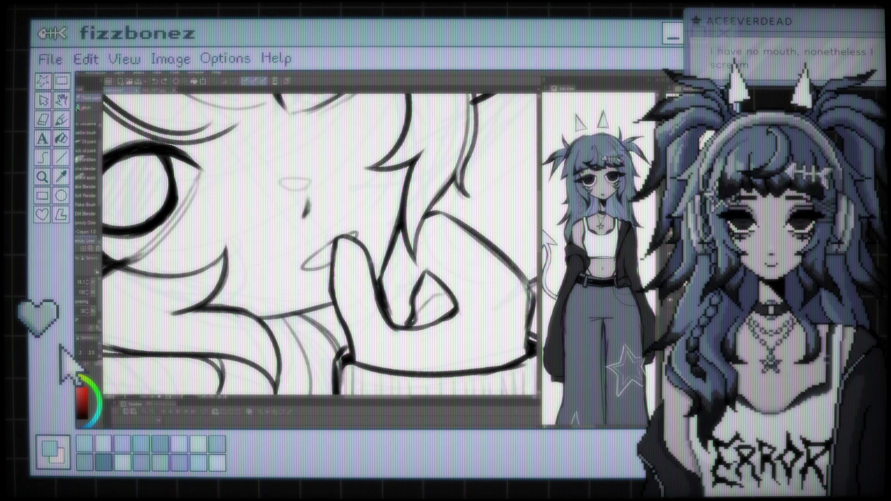
# - Zoom out and back in until the whole inked drawing of the girl fills the window
pyautogui.hotkey('ctrl', '-')
pyautogui.hotkey('ctrl', '-')
pyautogui.hotkey('ctrl', '-')
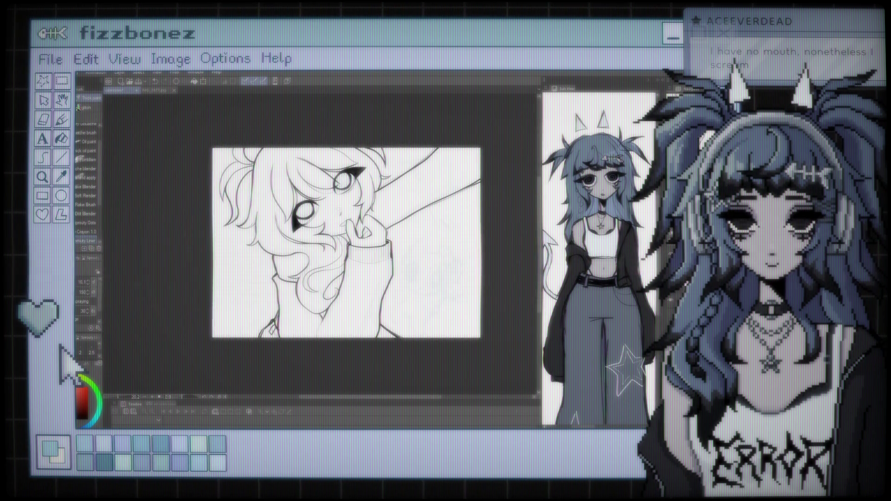
pyautogui.hotkey('ctrl', '+')
pyautogui.hotkey('ctrl', '+')
pyautogui.hotkey('ctrl', '+')
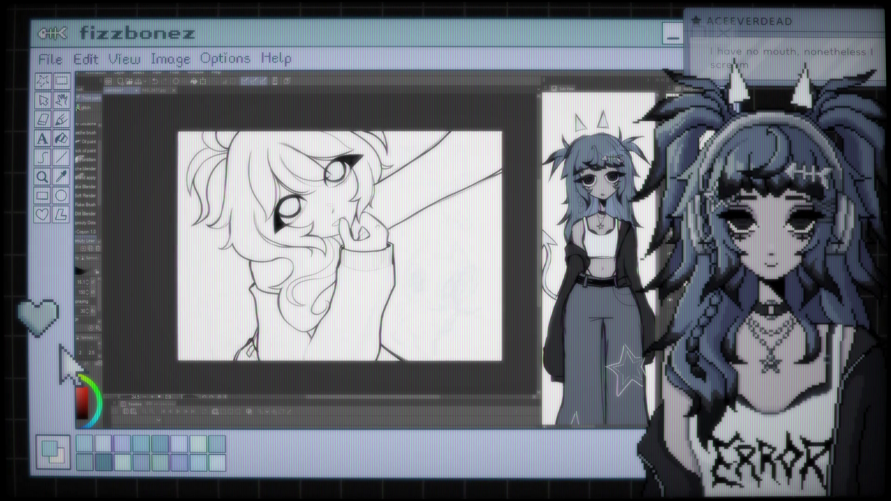
pyautogui.hotkey('ctrl', '-')
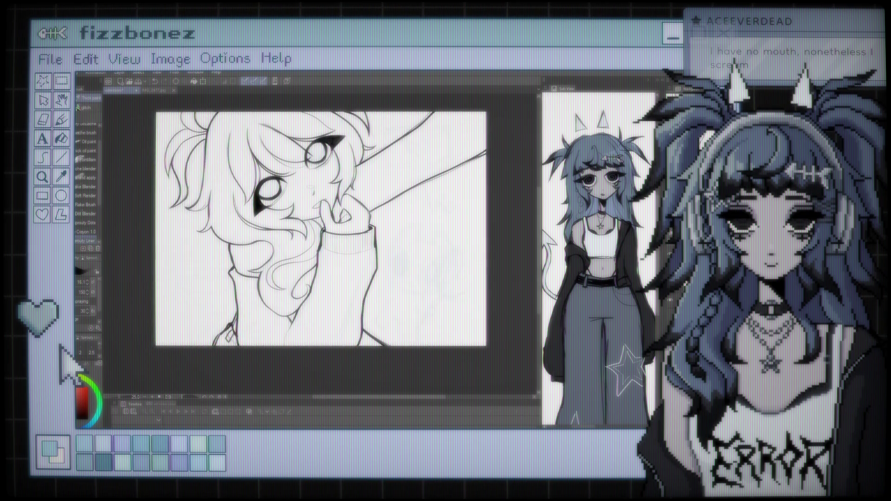
pyautogui.hotkey('ctrl', '+')
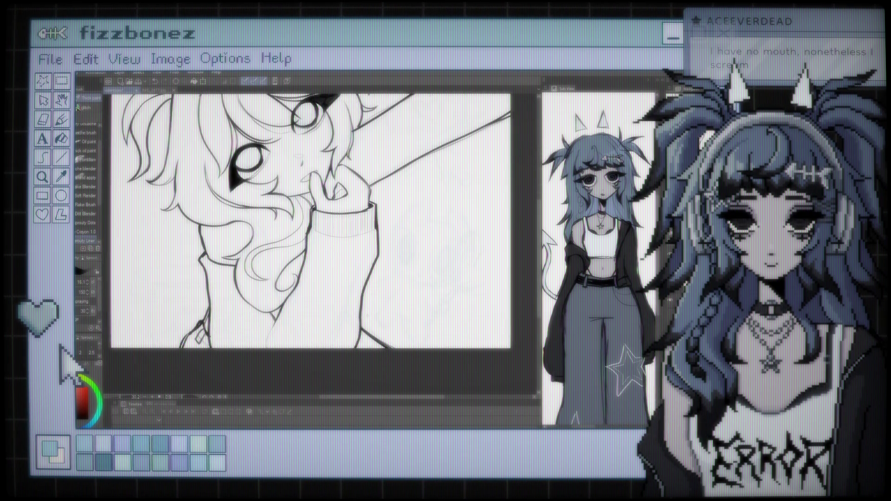
pyautogui.hotkey('ctrl', '-')
pyautogui.hotkey('ctrl', '+')
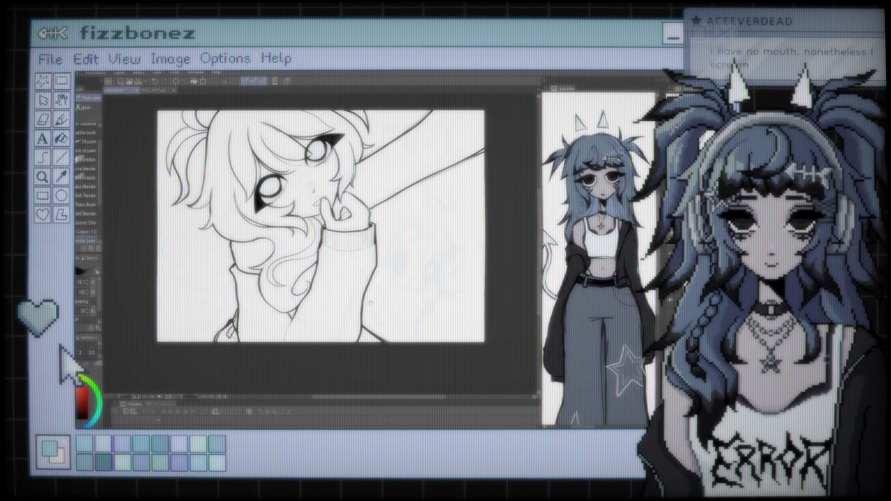
pyautogui.scroll(1, 326, 229)
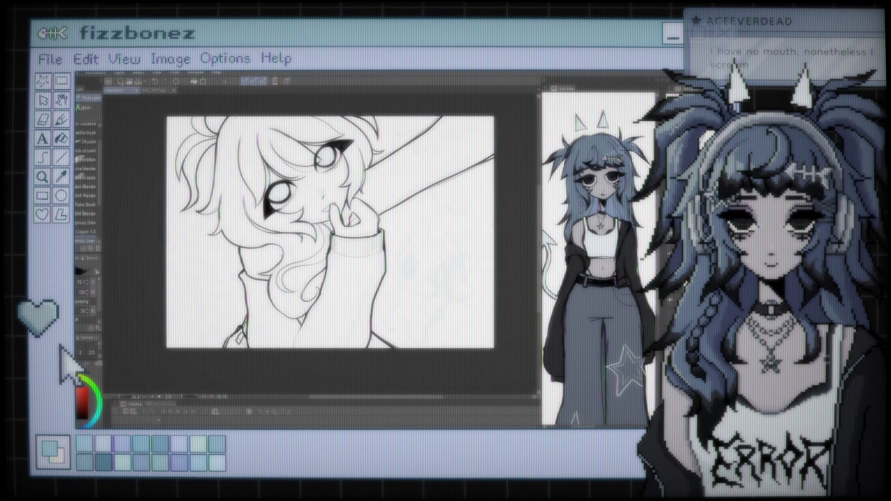
pyautogui.hotkey('ctrl', '+')
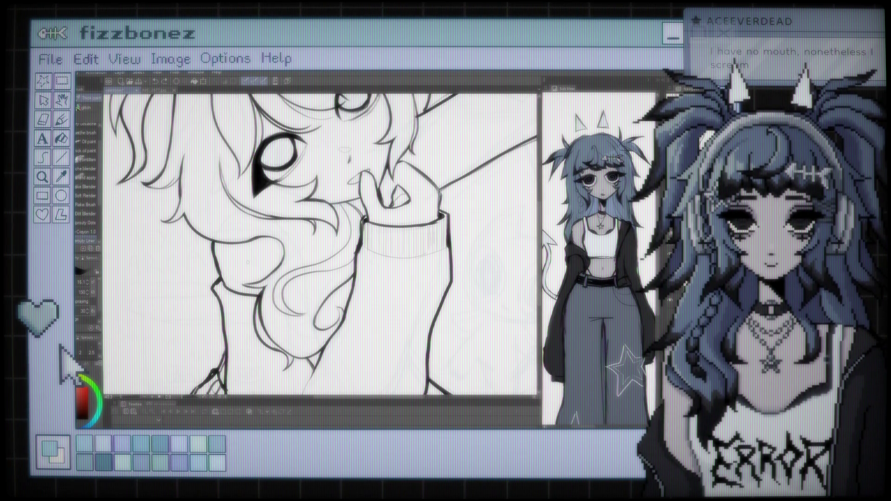
# - Ink ribbed vertical lines on the sleeve cuff and the nearby hair curls, zooming to check
pyautogui.scroll(-3, 328, 237)
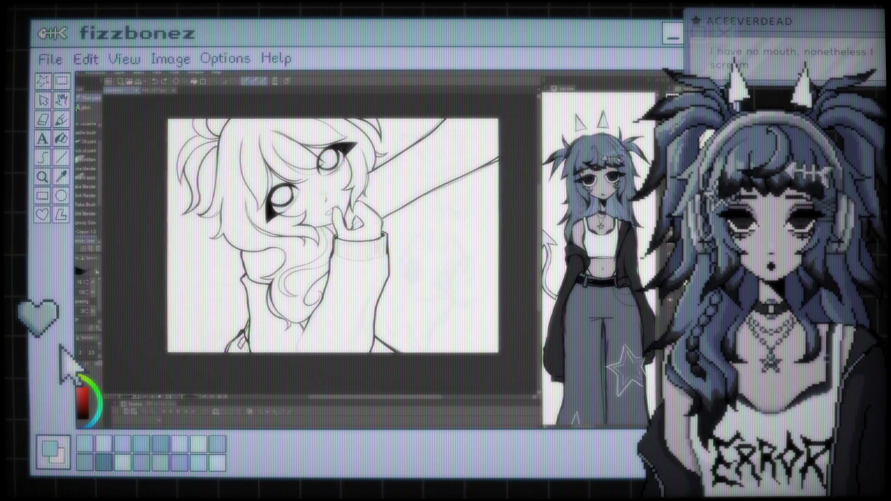
pyautogui.scroll(5, 328, 236)
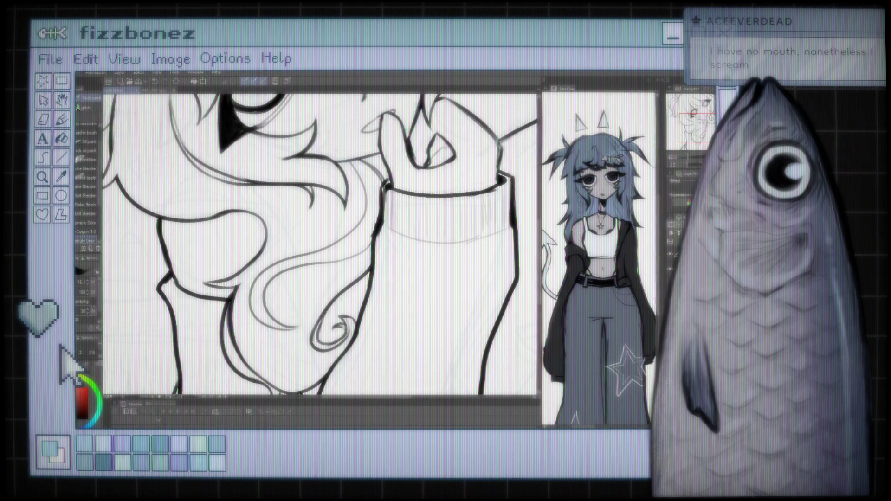
pyautogui.hotkey('ctrl', '-')
pyautogui.hotkey('ctrl', '-')
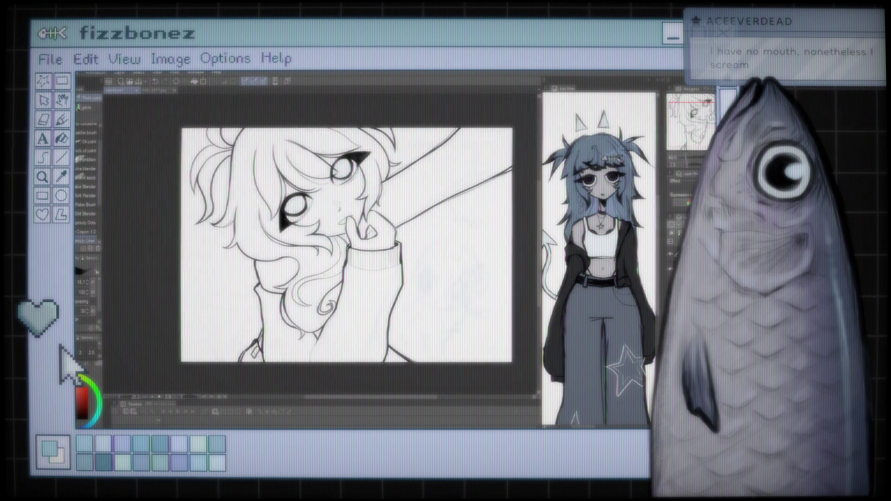
pyautogui.hotkey('ctrl', '+')
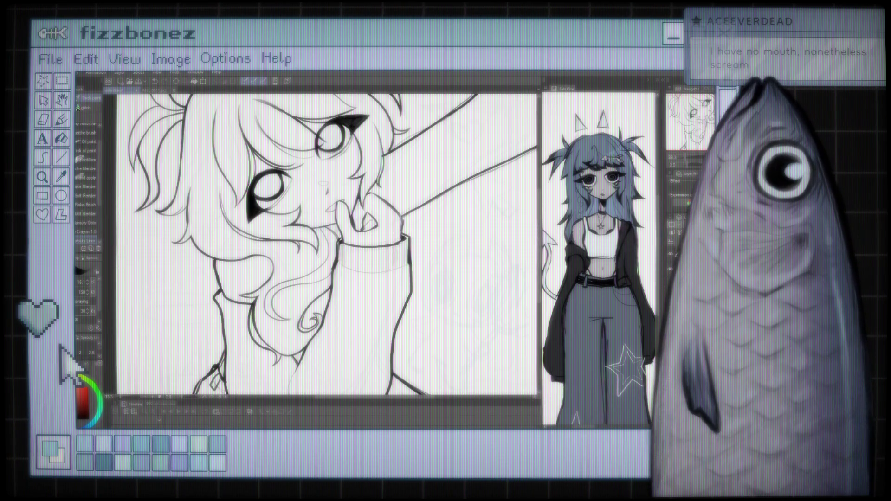
pyautogui.hotkey('ctrl', '-')
pyautogui.hotkey('ctrl', '+')
pyautogui.hotkey('ctrl', '+')
pyautogui.hotkey('ctrl', '+')
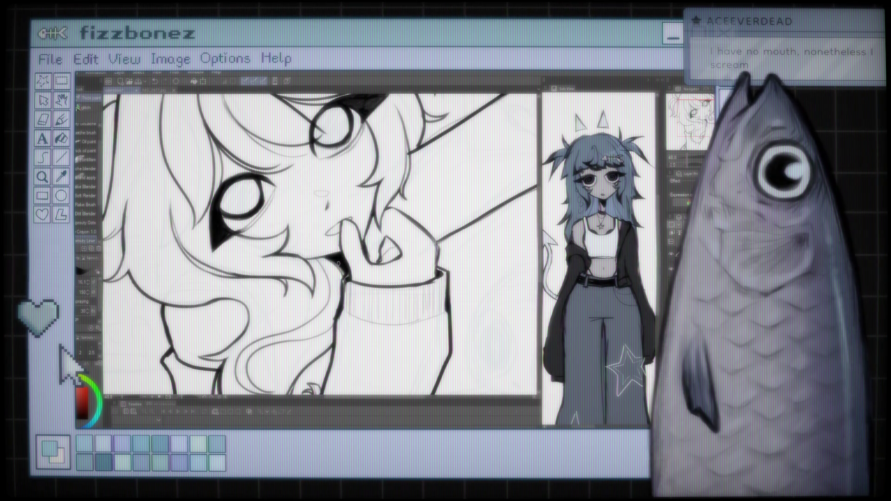
# - Ink bolder strokes for the hair strands around the top of the head, then zoom out to review
pyautogui.scroll(-5, 320, 245)
pyautogui.scroll(5, 348, 242)
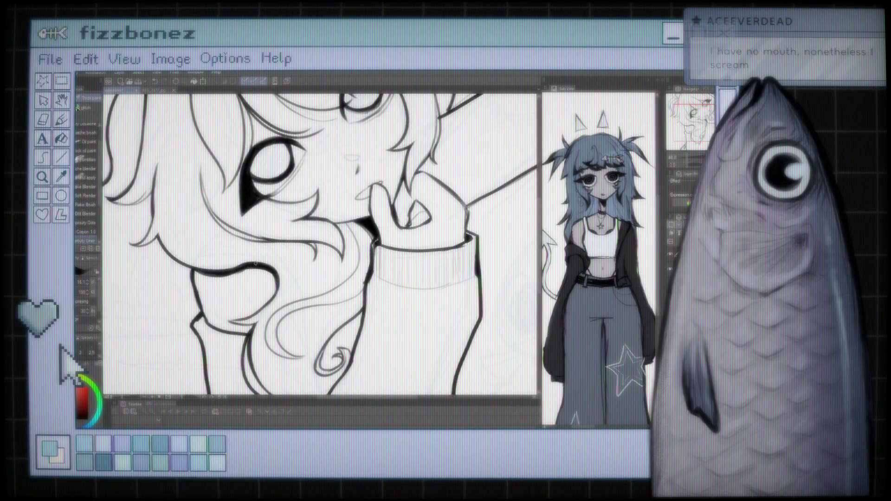
pyautogui.scroll(-5, 337, 237)
pyautogui.scroll(3, 336, 236)
pyautogui.scroll(4, 383, 187)
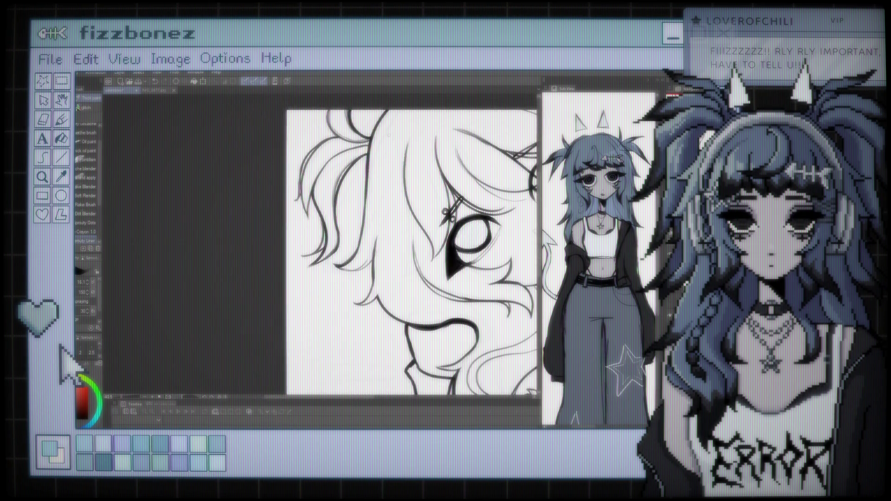
pyautogui.scroll(5, 366, 266)
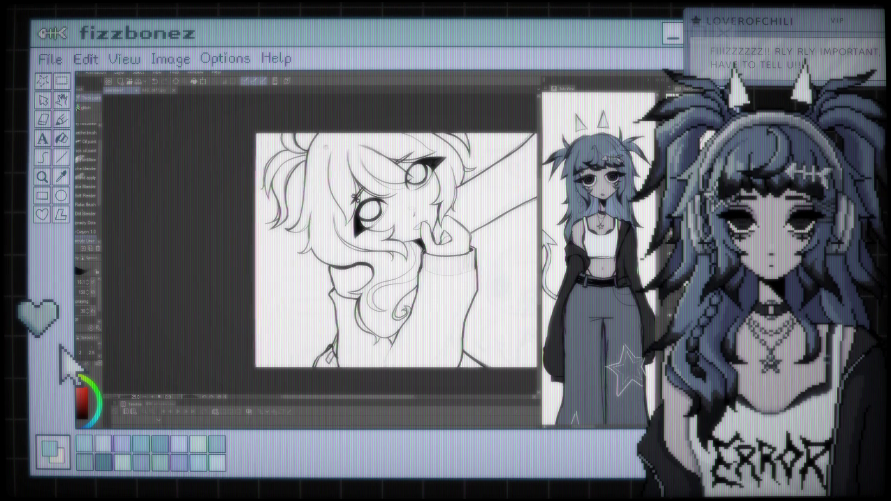
pyautogui.scroll(2, 366, 267)
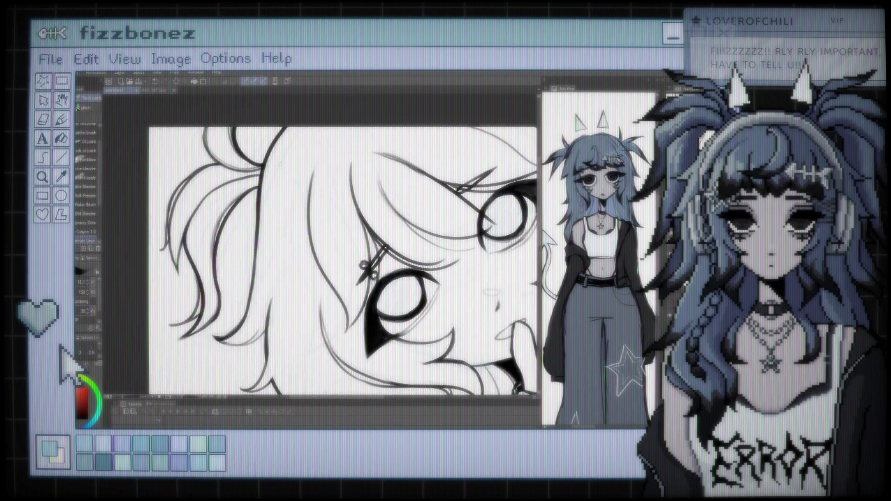
pyautogui.scroll(-4, 338, 255)
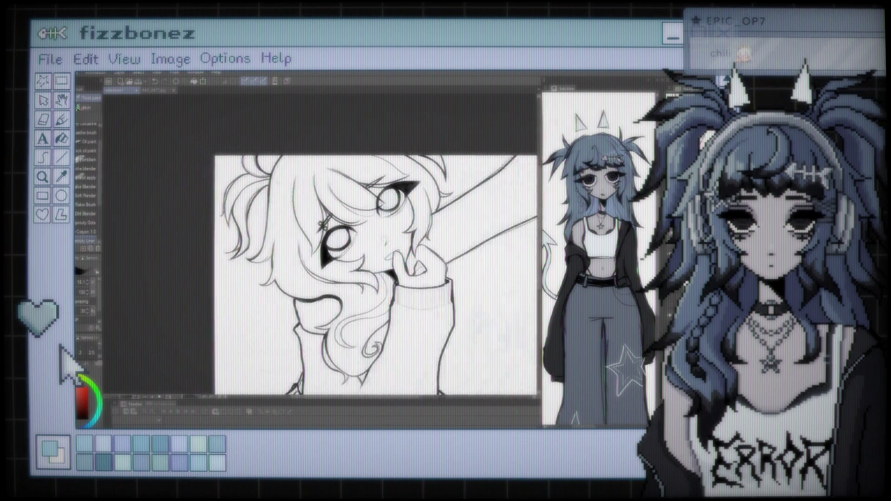
pyautogui.scroll(3, 367, 259)
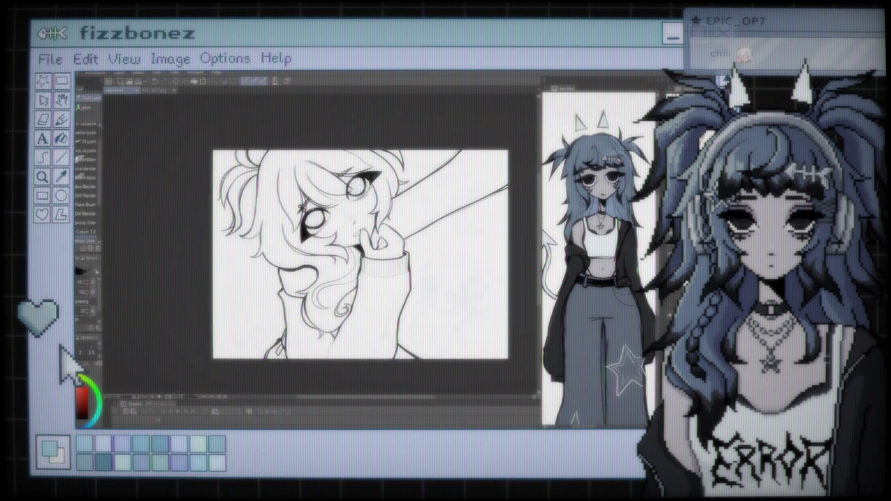
pyautogui.scroll(-3, 362, 239)
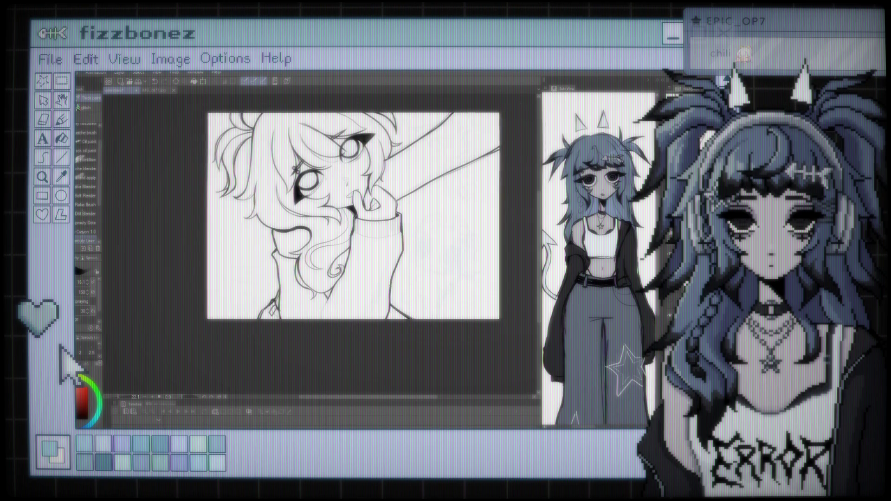
pyautogui.scroll(2, 348, 241)
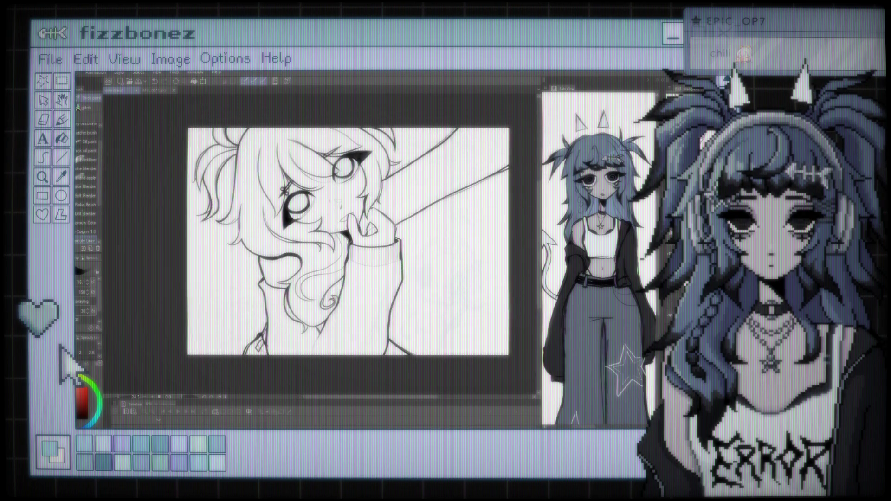
pyautogui.scroll(2, 334, 246)
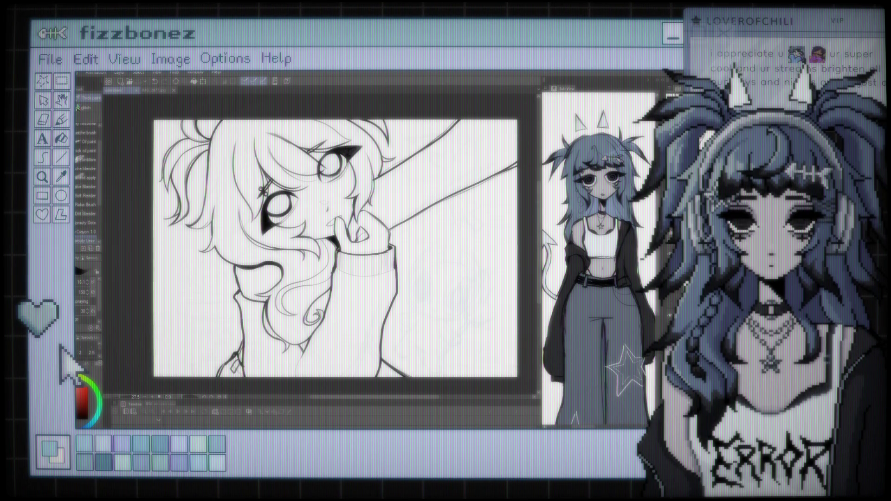
pyautogui.scroll(2, 320, 246)
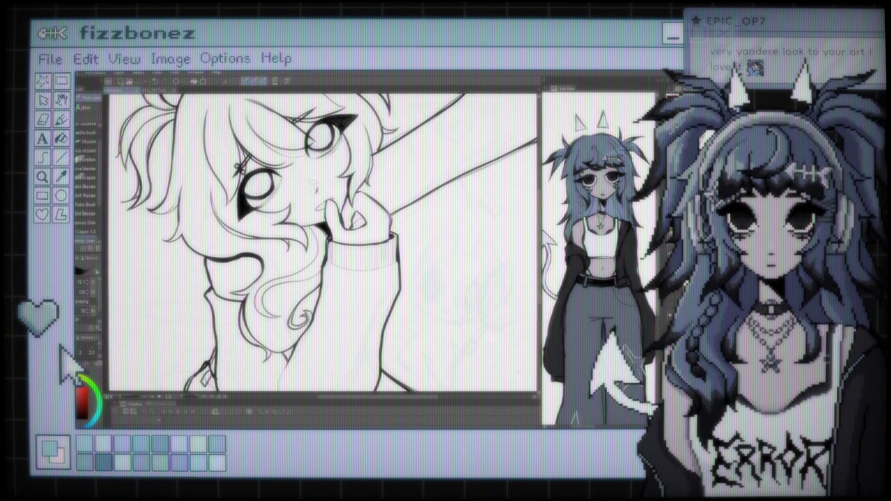
pyautogui.scroll(-2, 322, 241)
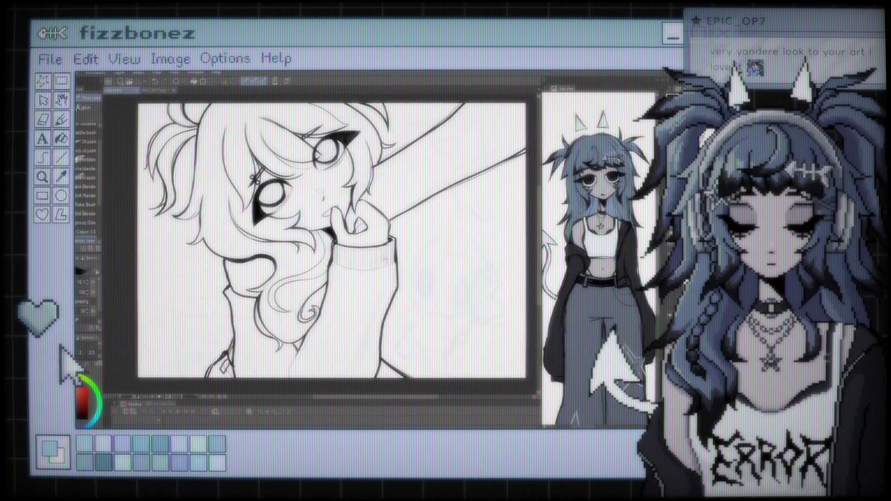
pyautogui.scroll(2, 322, 241)
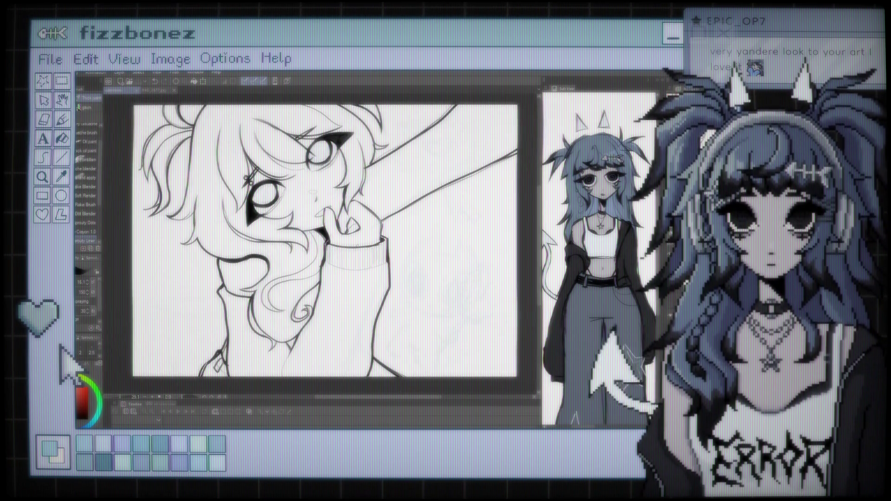
pyautogui.scroll(-2, 322, 241)
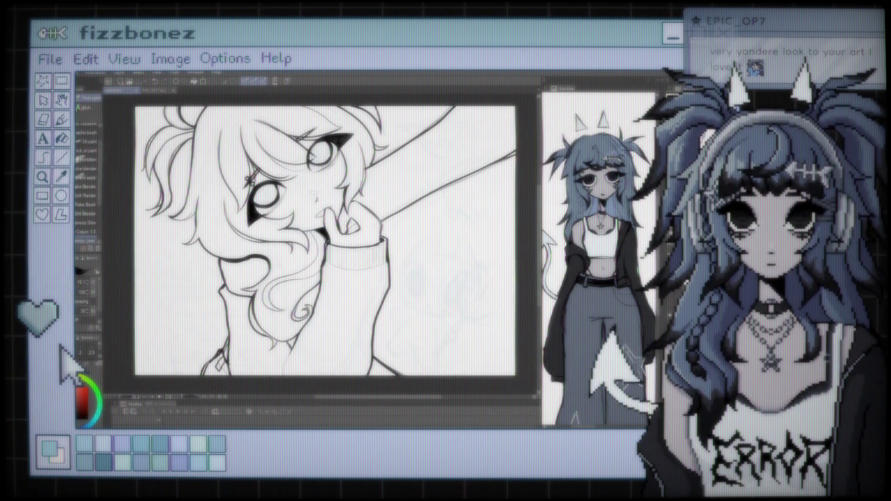
pyautogui.scroll(-1, 325, 239)
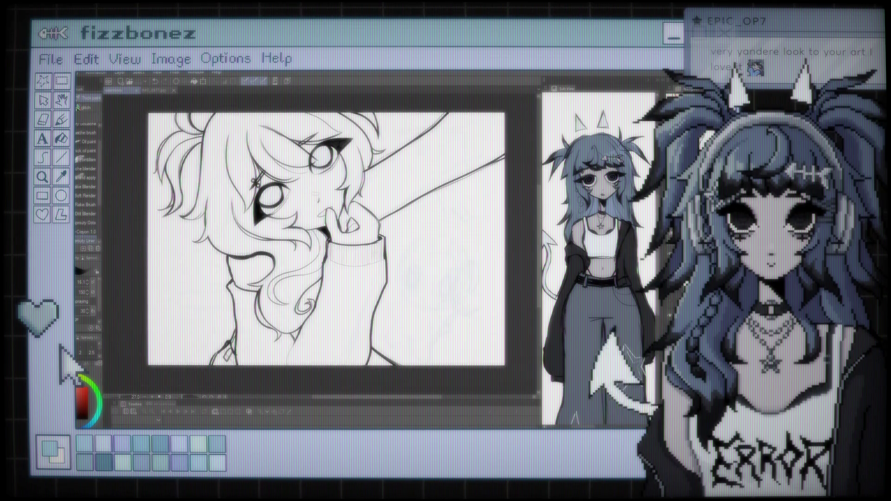
pyautogui.scroll(1, 322, 241)
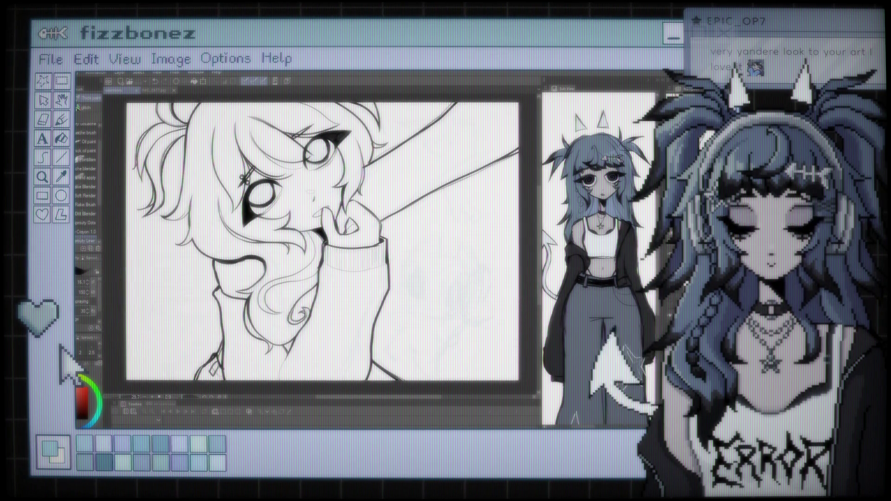
pyautogui.moveTo(325, 232); pyautogui.dragTo(349, 197)
pyautogui.scroll(3, 286, 311)
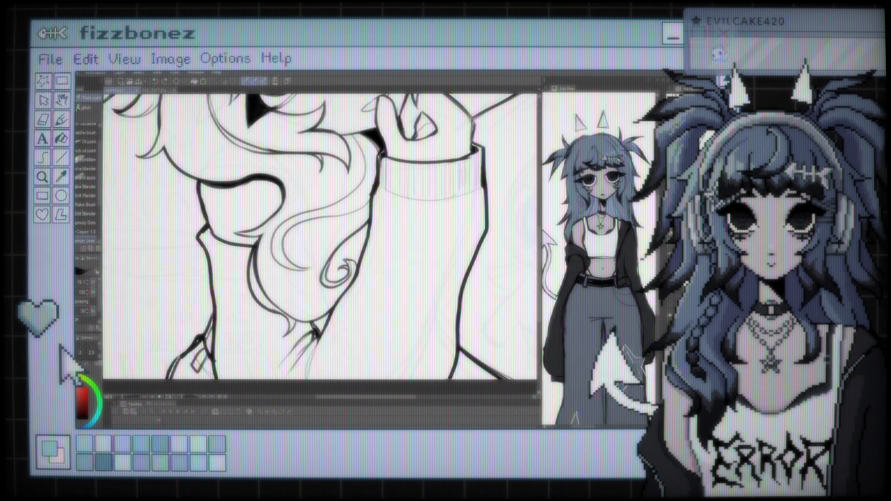
pyautogui.scroll(-5, 320, 232)
pyautogui.scroll(2, 320, 232)
pyautogui.scroll(5, 320, 232)
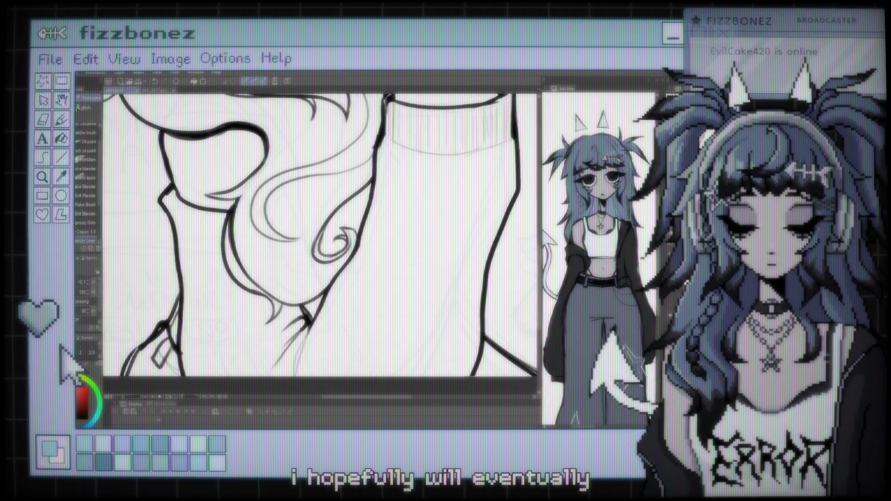
pyautogui.scroll(-5, 320, 236)
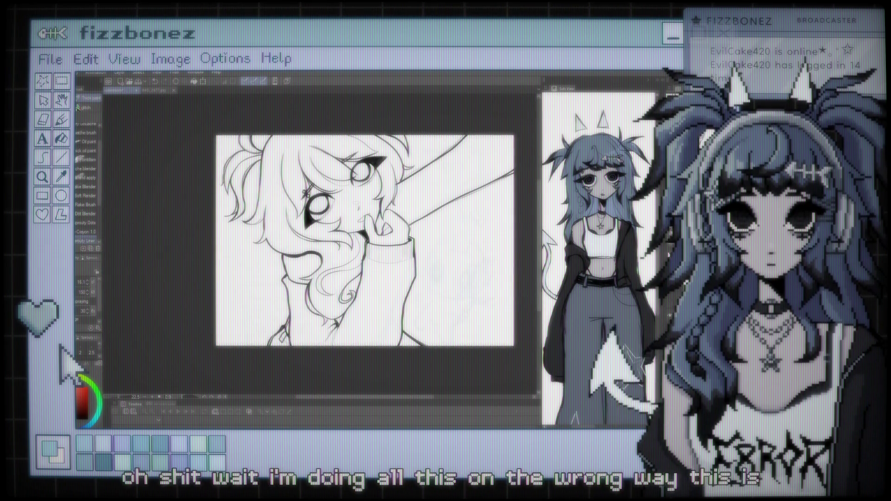
# - Select part of the inked line art with the Selection tool (M), then return to the brush (B)
pyautogui.scroll(1, 395, 255)
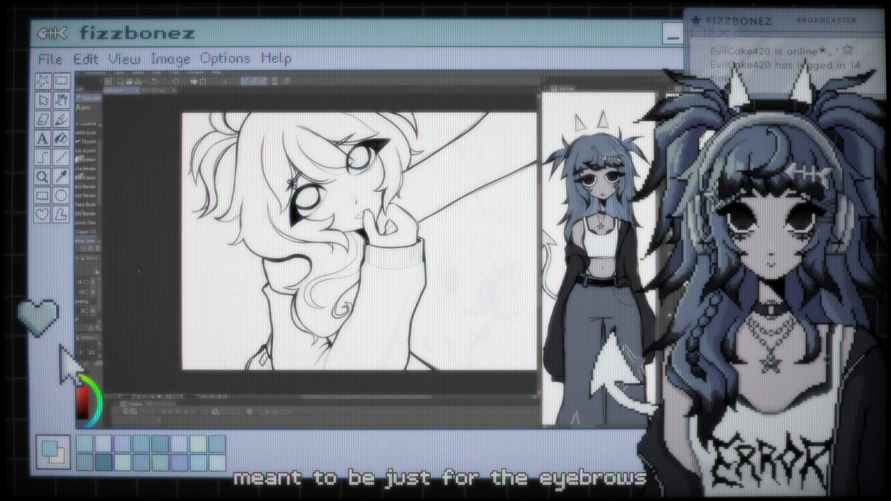
pyautogui.press('m')
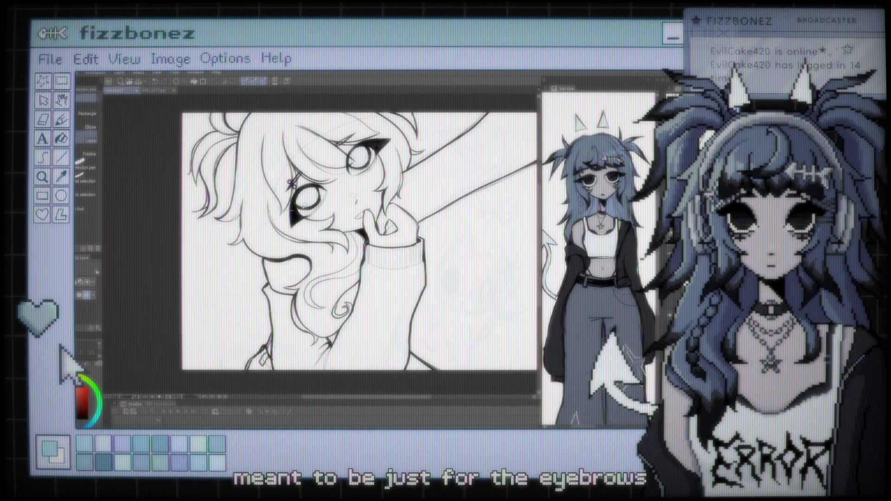
pyautogui.moveTo(260, 139); pyautogui.dragTo(292, 211)
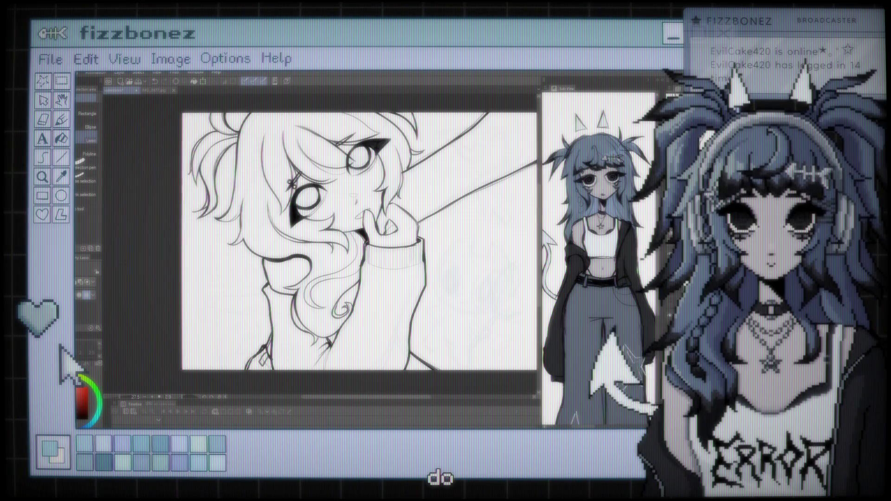
pyautogui.press('b')
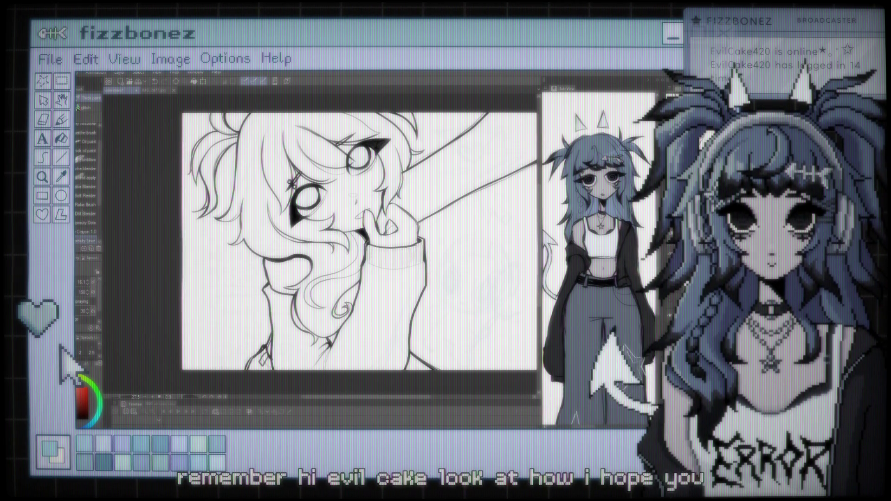
# - Zoom in on the thick eye, hair and sleeve outlines, then zoom out to the full canvas
pyautogui.scroll(2, 444, 282)
pyautogui.scroll(3, 445, 278)
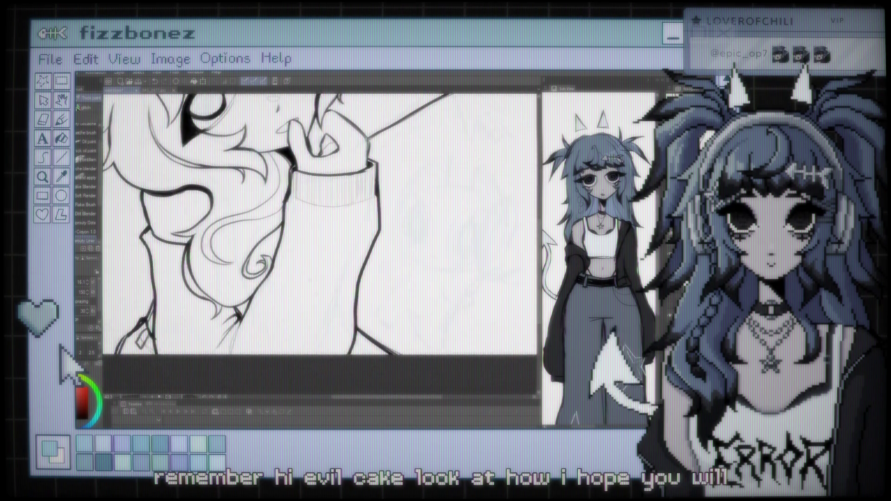
pyautogui.scroll(3, 211, 253)
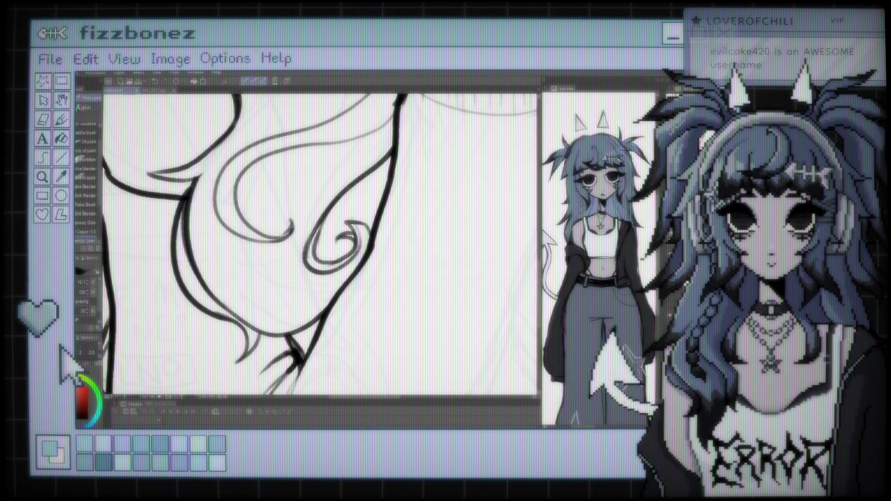
pyautogui.scroll(-2, 320, 222)
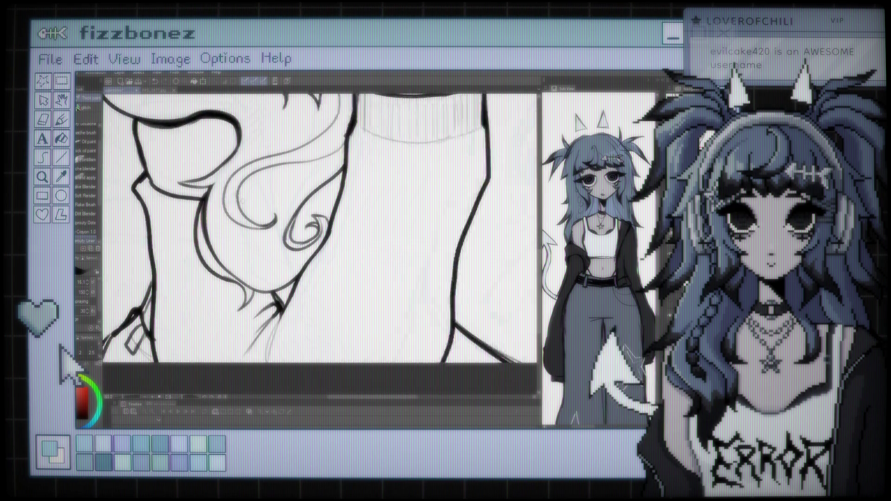
pyautogui.scroll(-3, 320, 222)
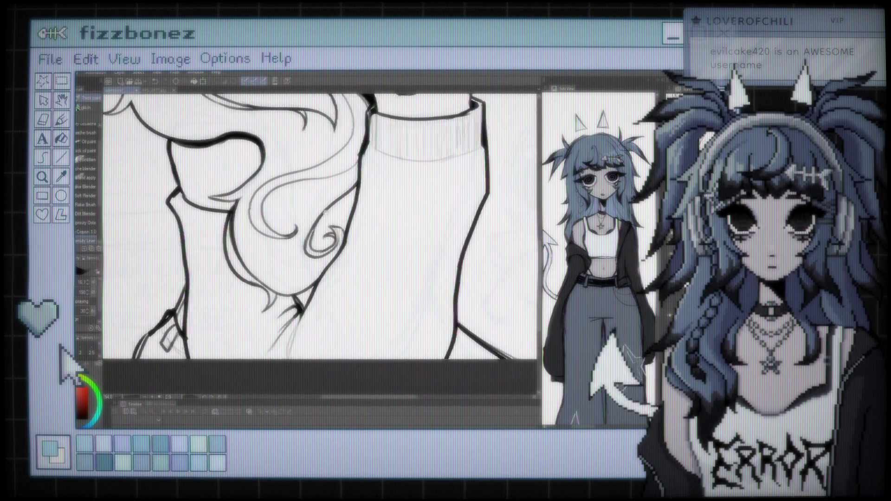
pyautogui.scroll(3, 320, 223)
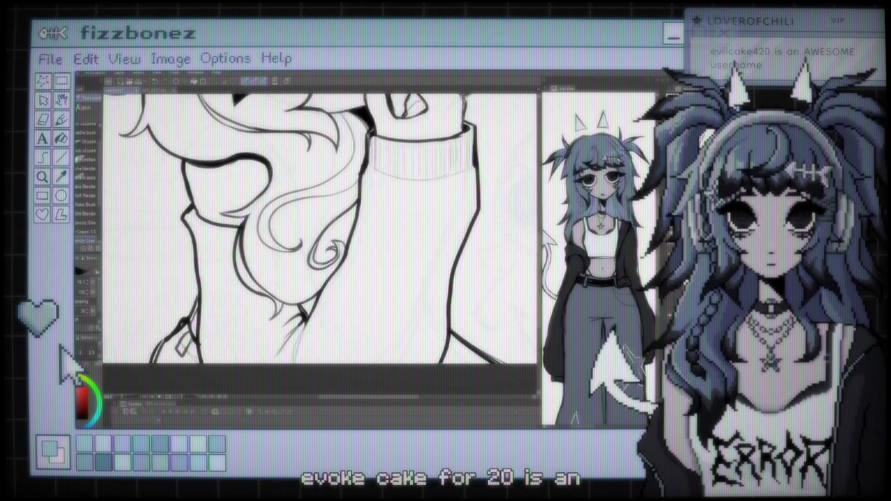
pyautogui.scroll(-5, 320, 222)
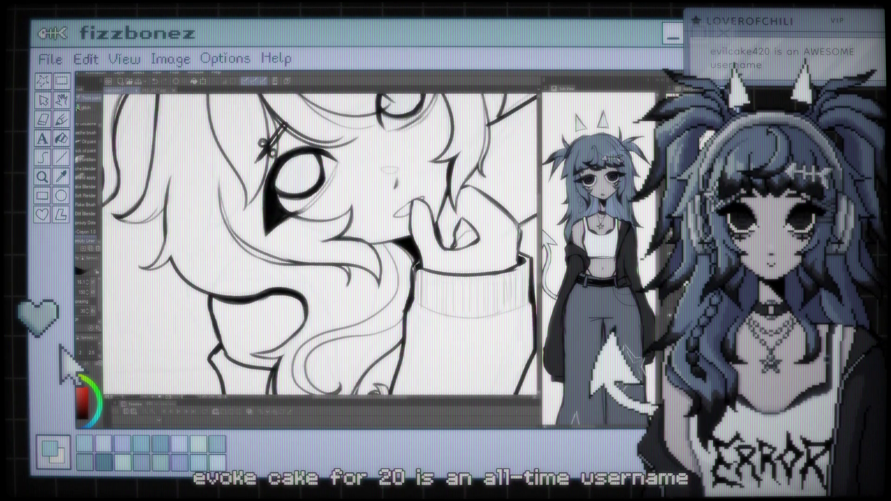
pyautogui.scroll(5, 320, 222)
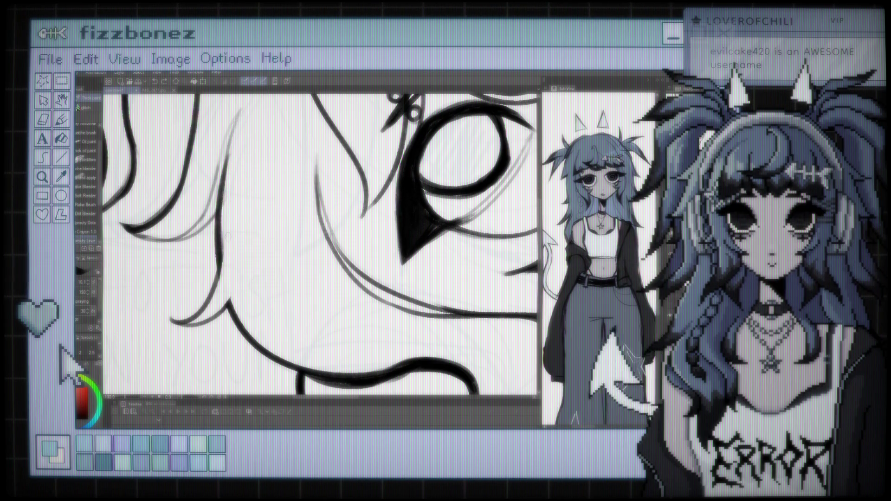
pyautogui.scroll(-6, 321, 245)
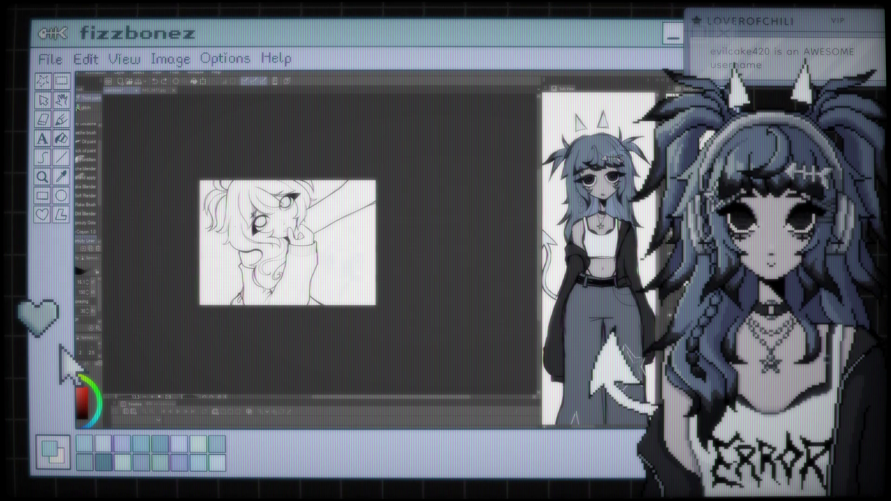
pyautogui.scroll(4, 320, 218)
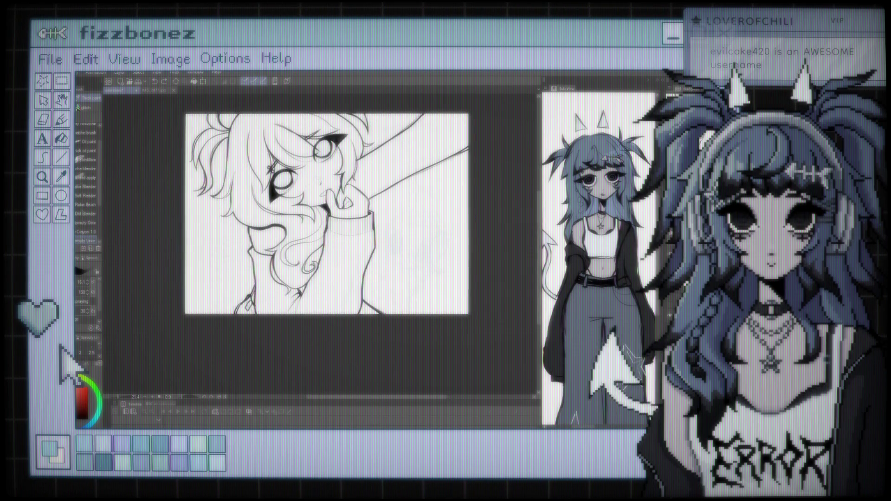
pyautogui.scroll(4, 298, 154)
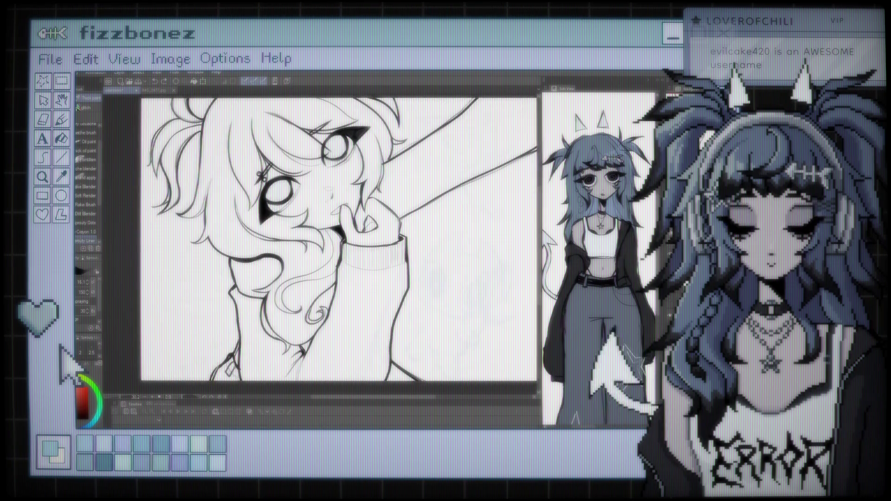
pyautogui.scroll(2, 276, 190)
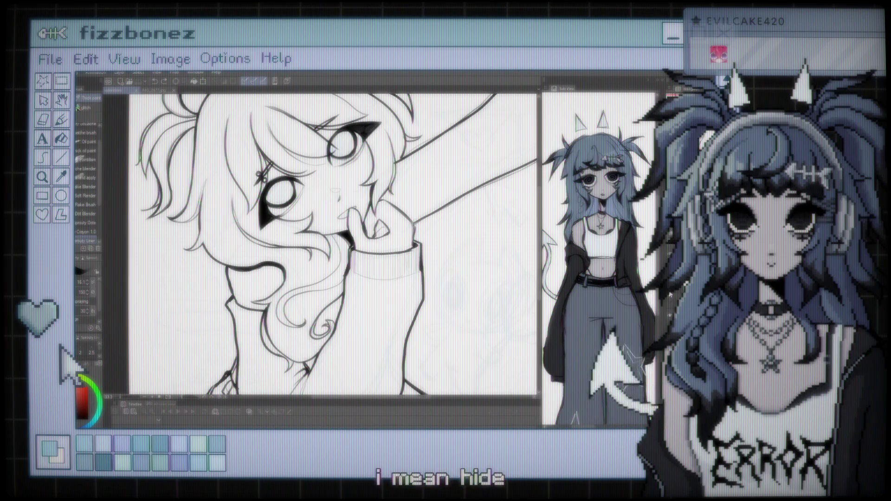
pyautogui.scroll(-2, 334, 241)
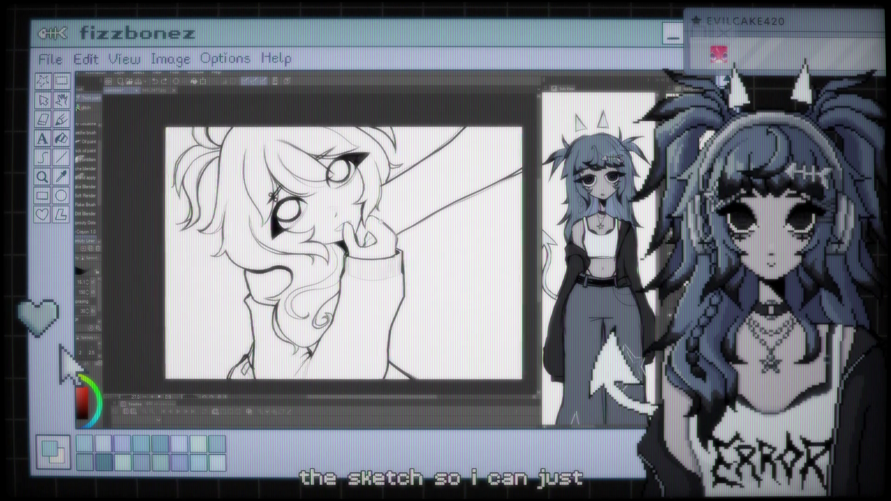
pyautogui.hscroll(1, 334, 253)
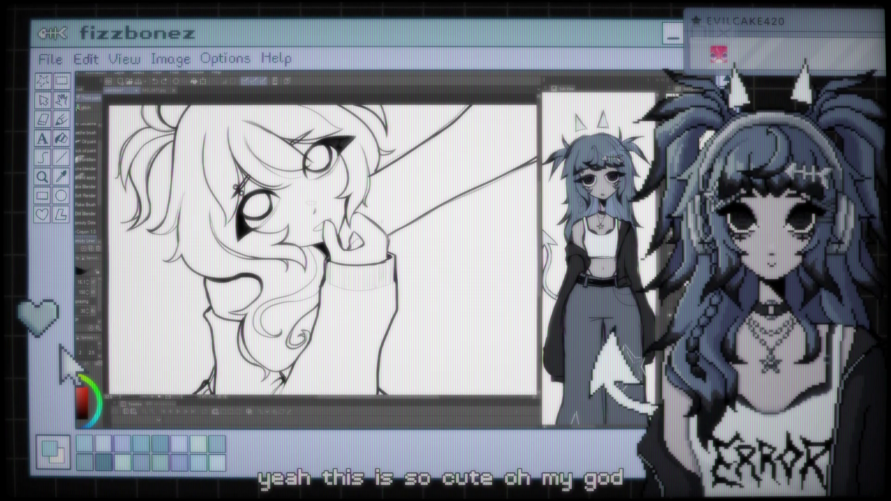
pyautogui.scroll(-2, 330, 246)
pyautogui.hscroll(-2, 343, 250)
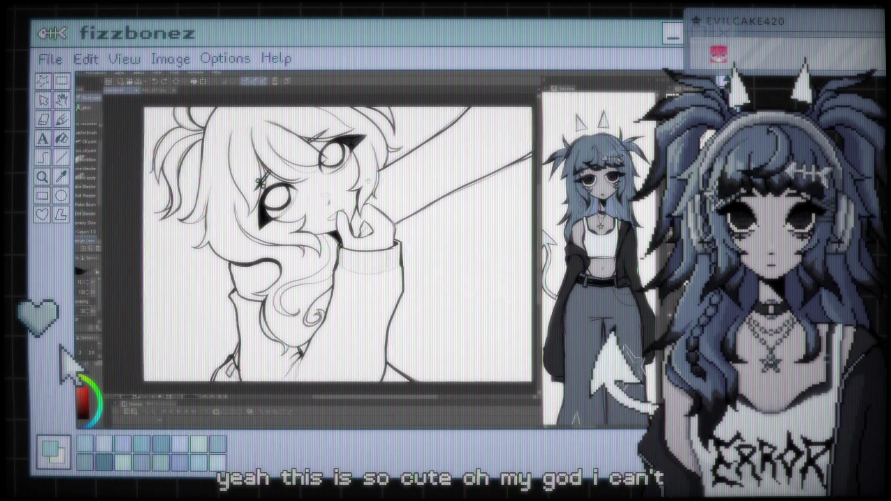
pyautogui.scroll(1, 343, 251)
pyautogui.scroll(-2, 343, 251)
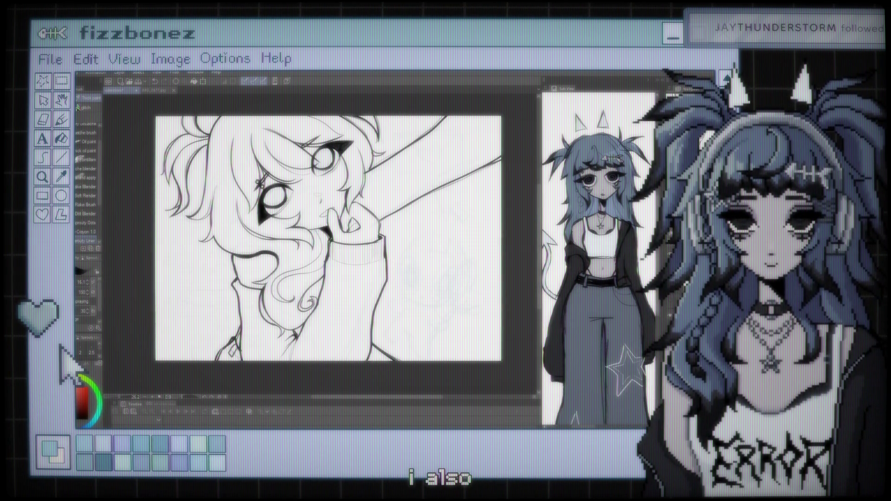
pyautogui.scroll(2, 324, 241)
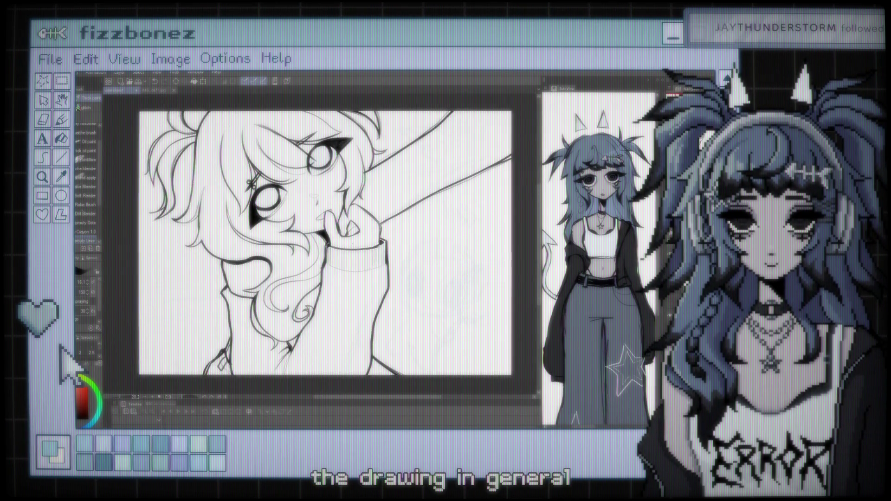
pyautogui.scroll(3, 320, 243)
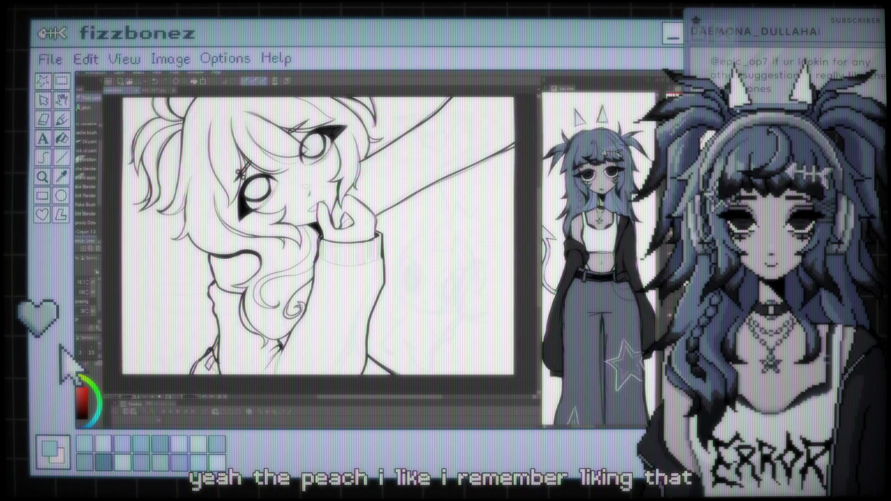
pyautogui.scroll(1, 317, 239)
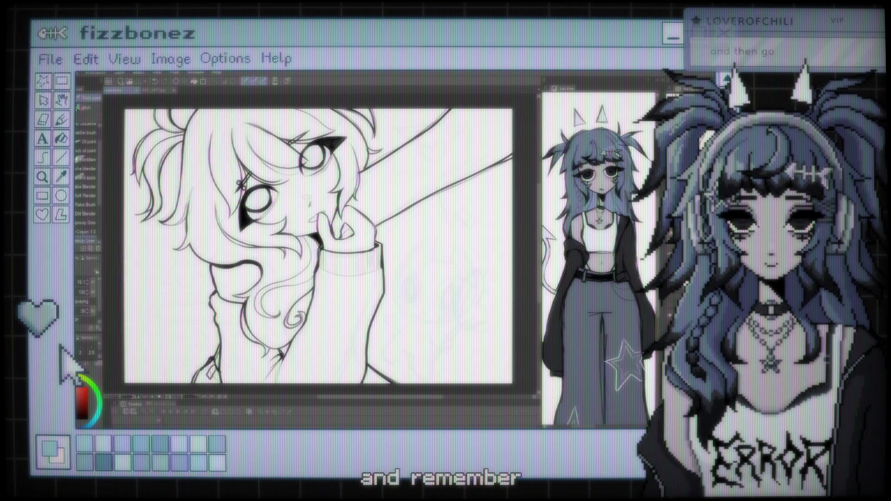
pyautogui.scroll(-1, 319, 246)
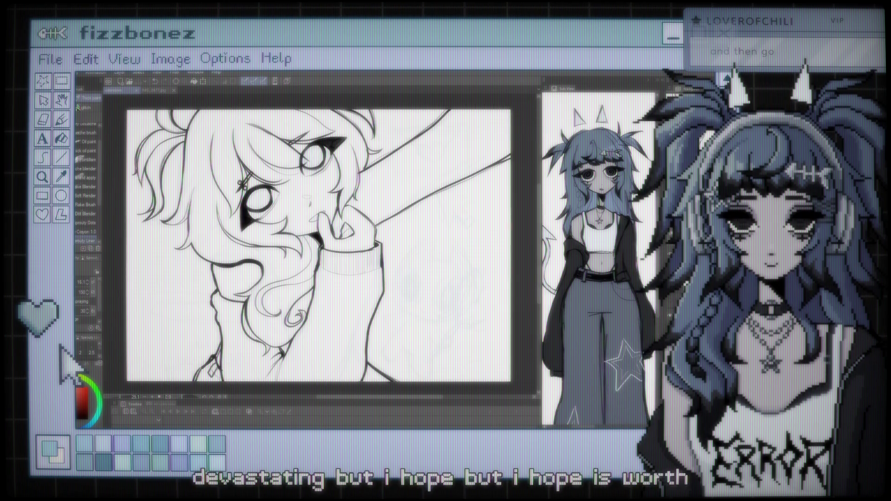
pyautogui.hotkey('ctrl', '+')
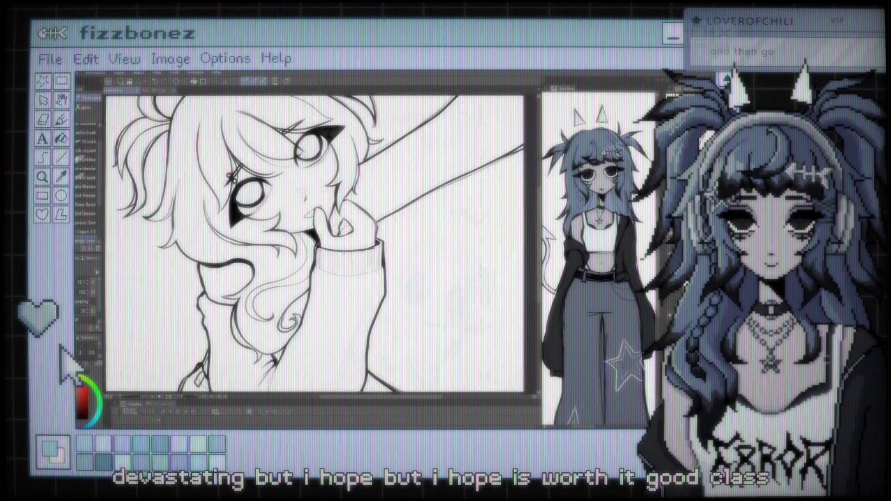
pyautogui.hotkey('ctrl', '-')
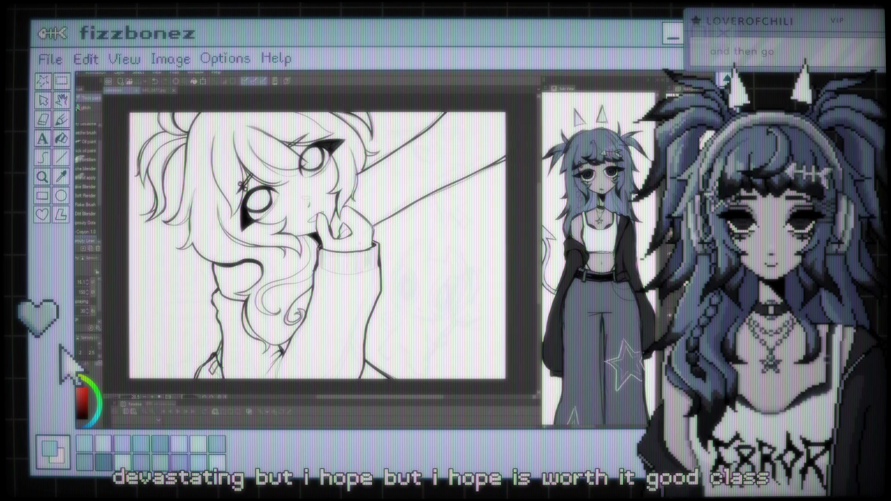
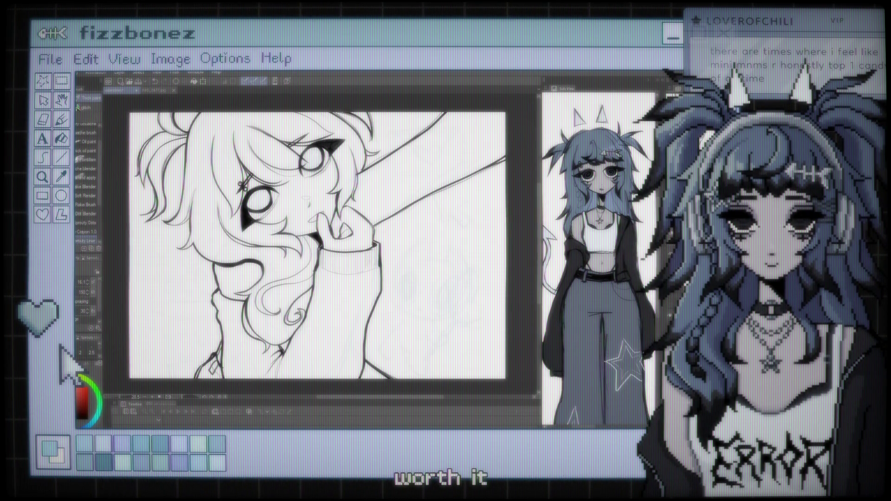
# - Ink a darker, cleaner line down the girl's sleeve outline
pyautogui.moveTo(319, 242); pyautogui.dragTo(315, 292)
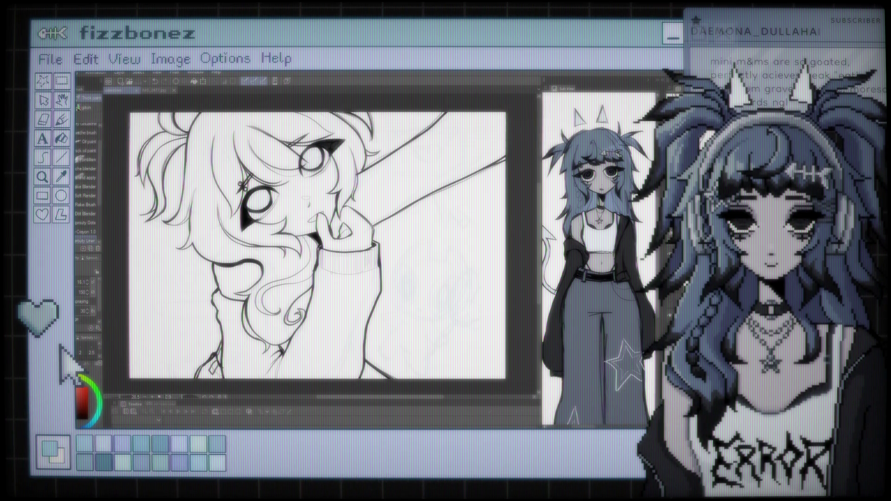
pyautogui.scroll(3, 325, 237)
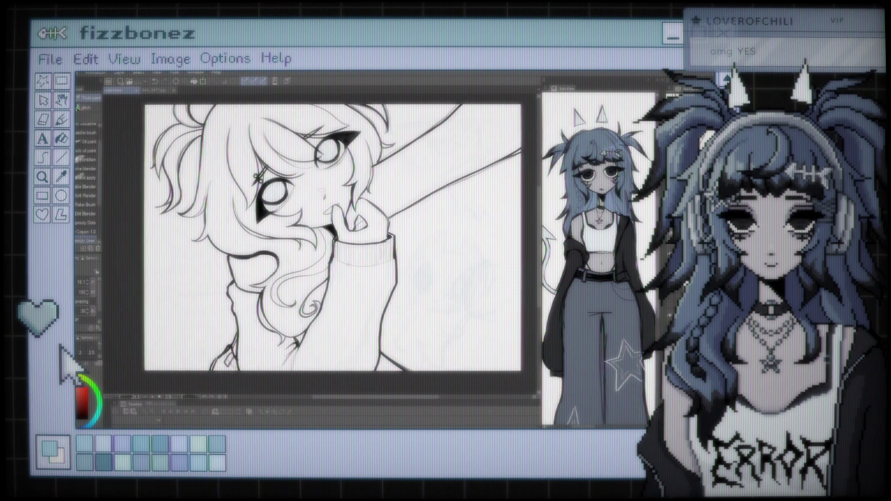
pyautogui.scroll(1, 324, 239)
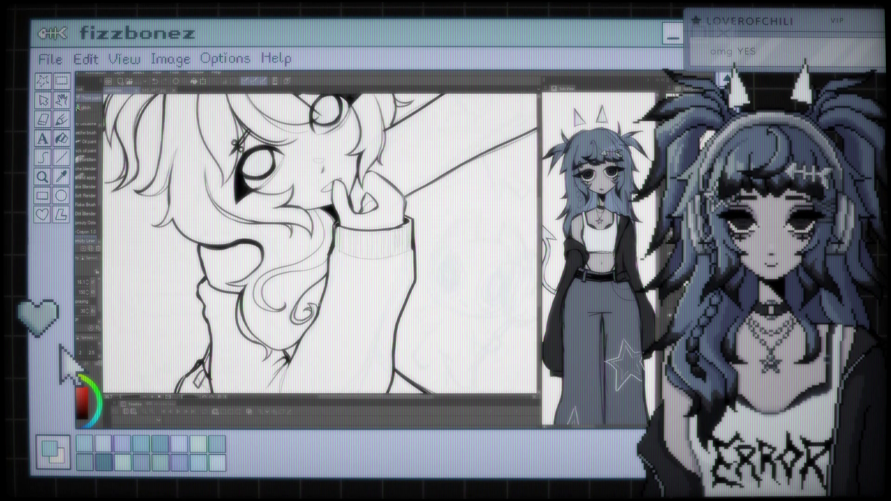
pyautogui.scroll(-2, 325, 236)
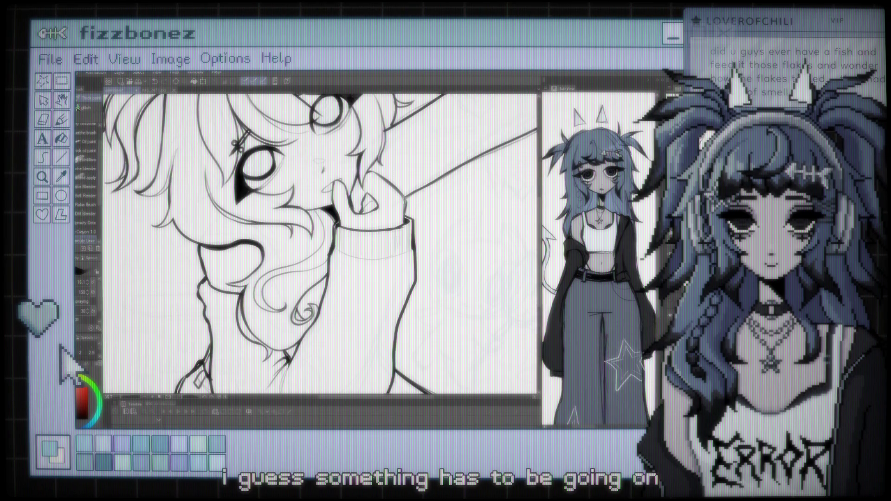
pyautogui.scroll(-5, 253, 268)
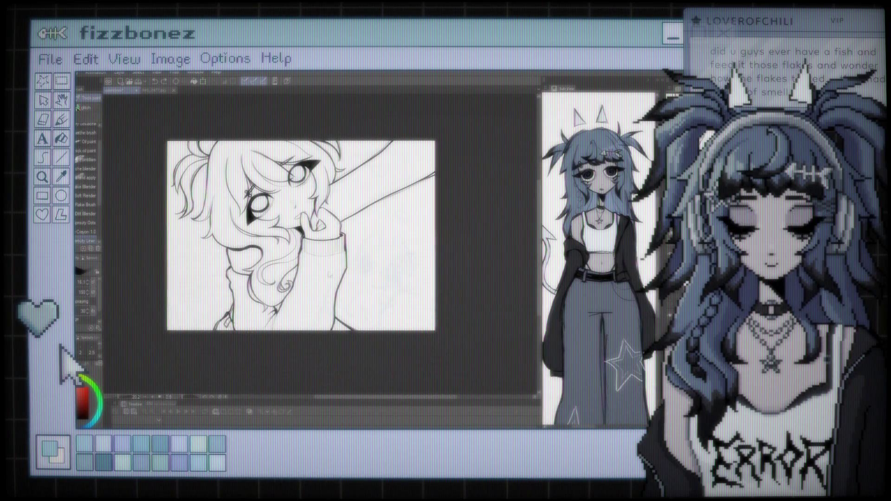
pyautogui.scroll(3, 280, 285)
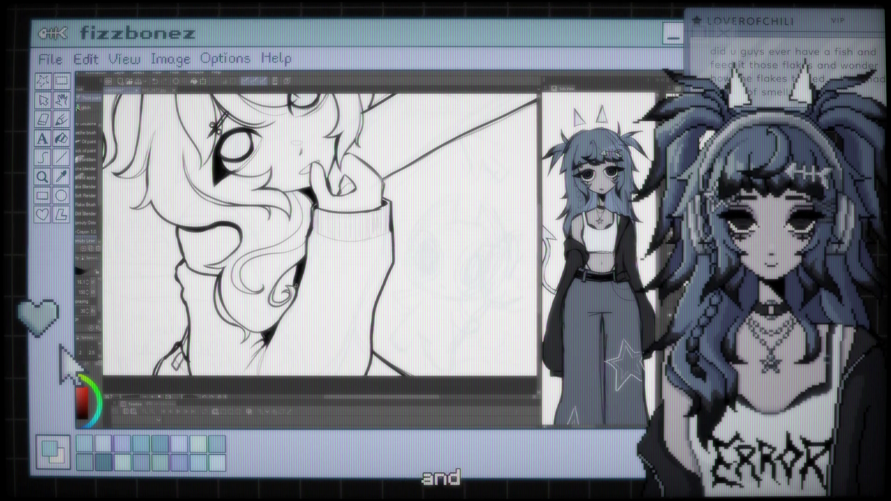
pyautogui.hotkey('ctrl', '-')
pyautogui.hotkey('ctrl', '-')
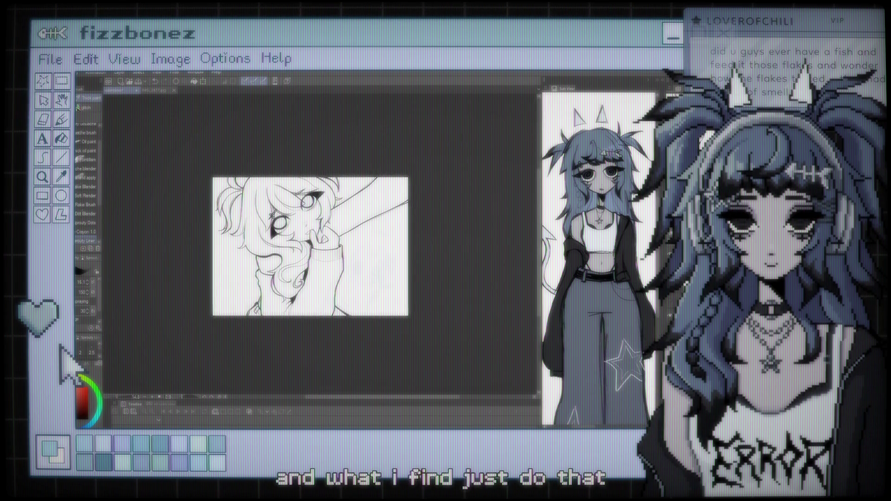
pyautogui.hotkey('ctrl', '+')
pyautogui.hotkey('ctrl', '+')
pyautogui.hotkey('ctrl', '+')
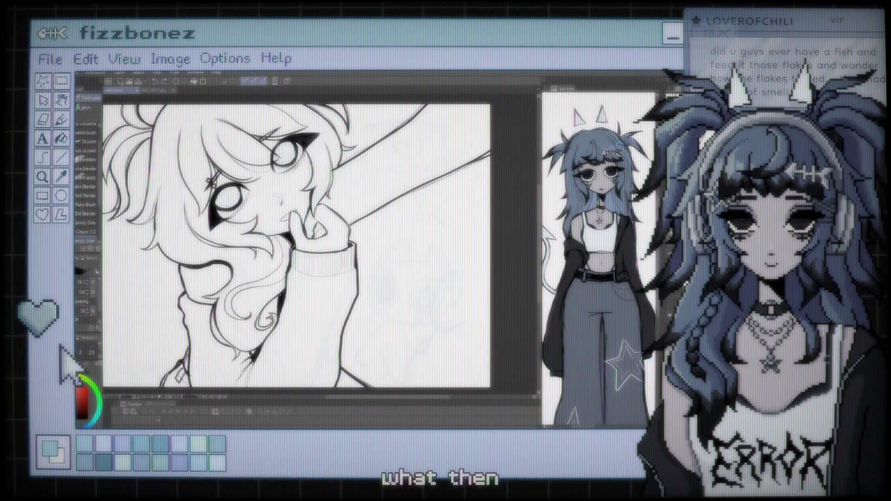
pyautogui.hotkey('ctrl', '+')
pyautogui.hotkey('ctrl', '+')
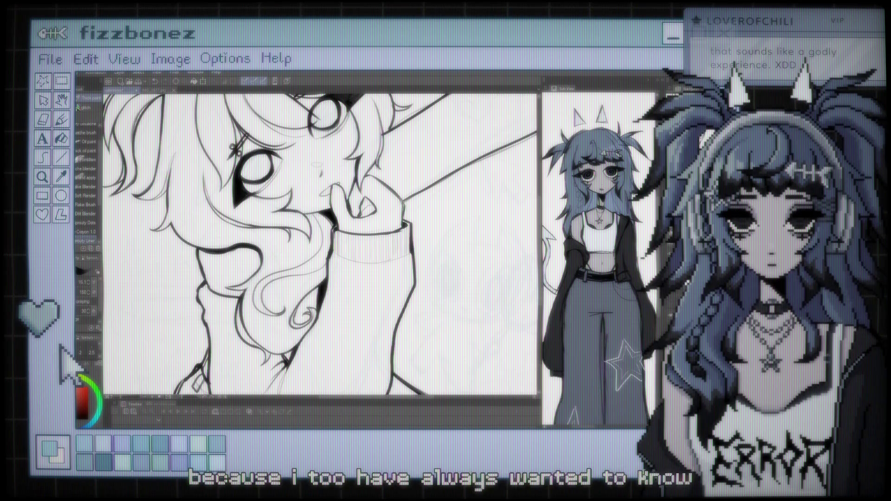
pyautogui.hotkey('ctrl', '-')
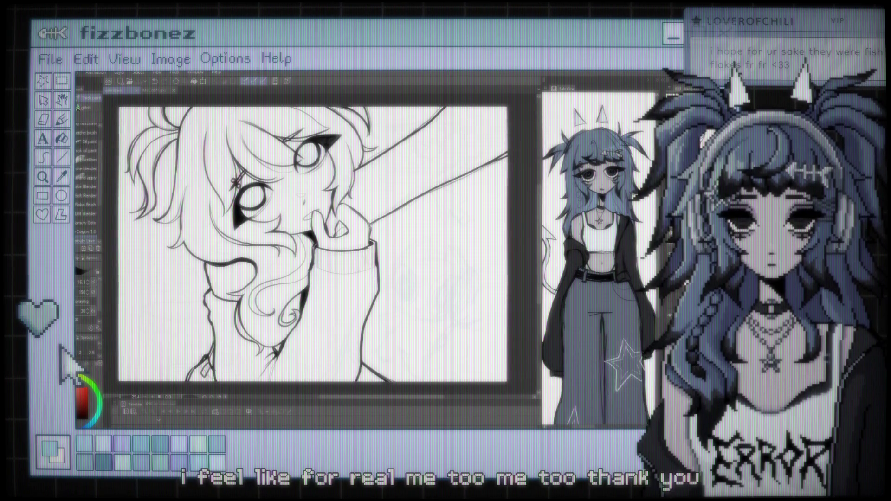
# - Pan right and sketch the tail curl and sleeve cuff line, undoing the last stroke
pyautogui.moveTo(311, 242); pyautogui.dragTo(390, 241)
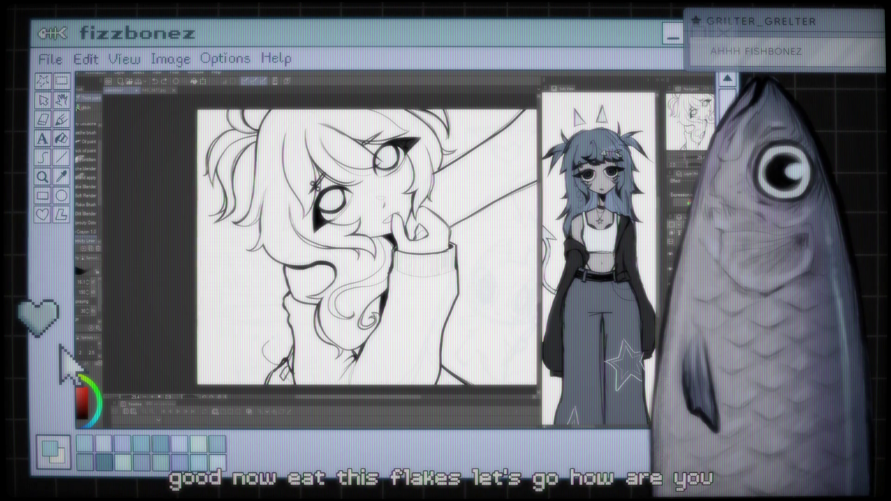
pyautogui.moveTo(260, 319); pyautogui.dragTo(237, 333)
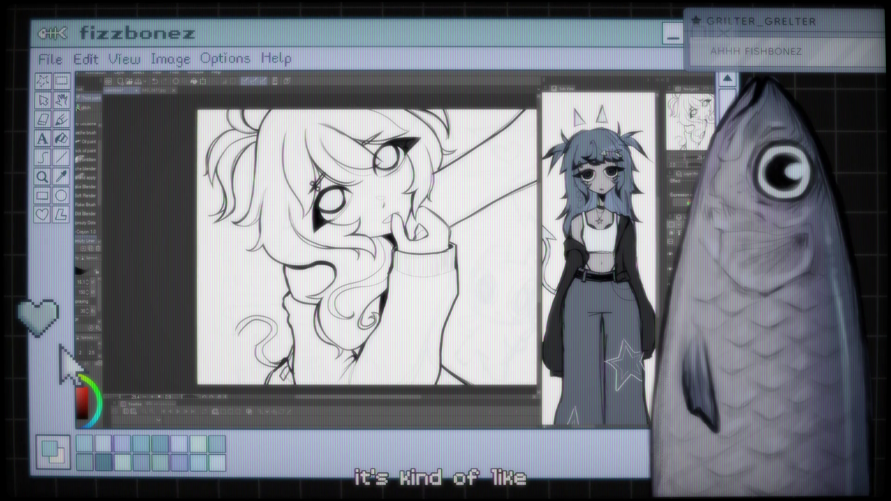
pyautogui.hotkey('ctrl', 'z')
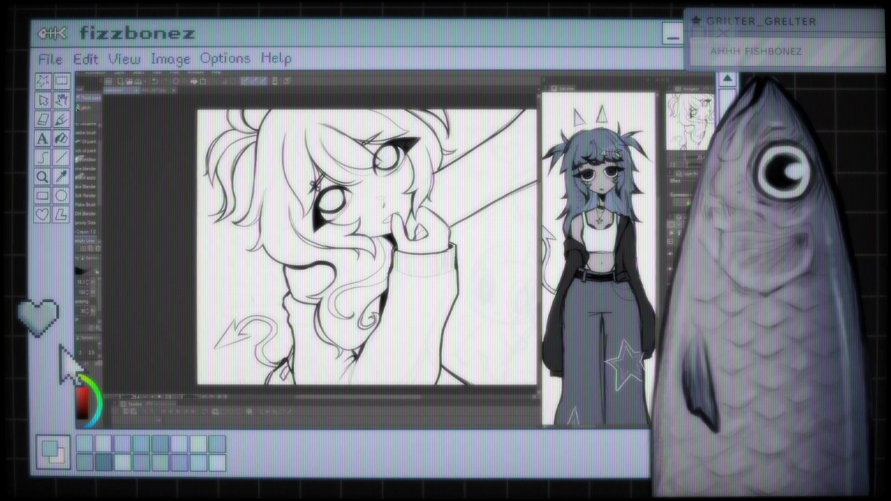
pyautogui.scroll(1, 366, 246)
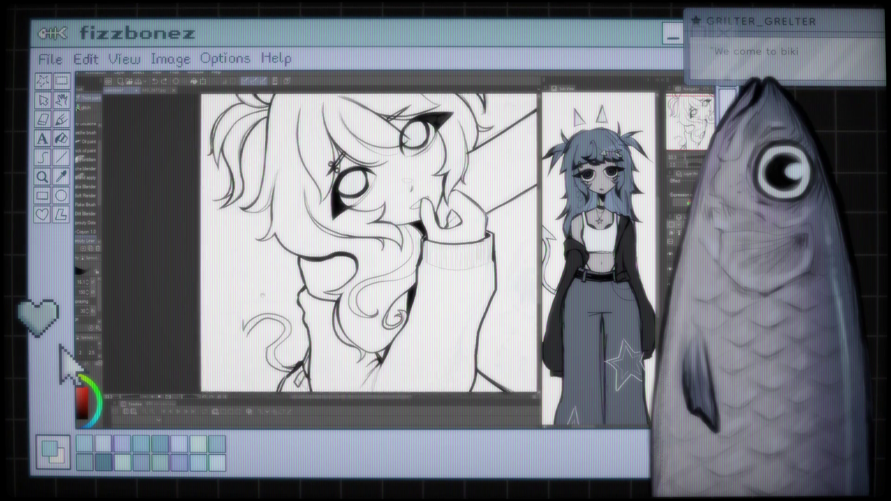
pyautogui.scroll(1, 380, 241)
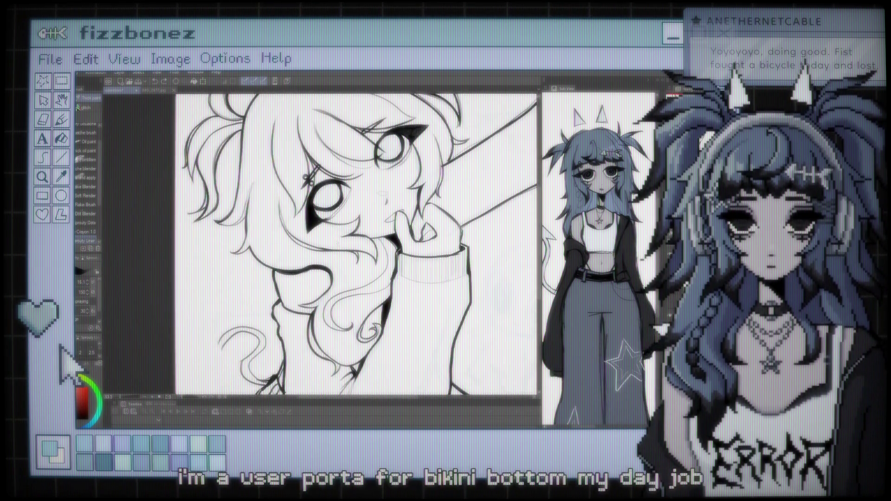
pyautogui.scroll(3, 367, 218)
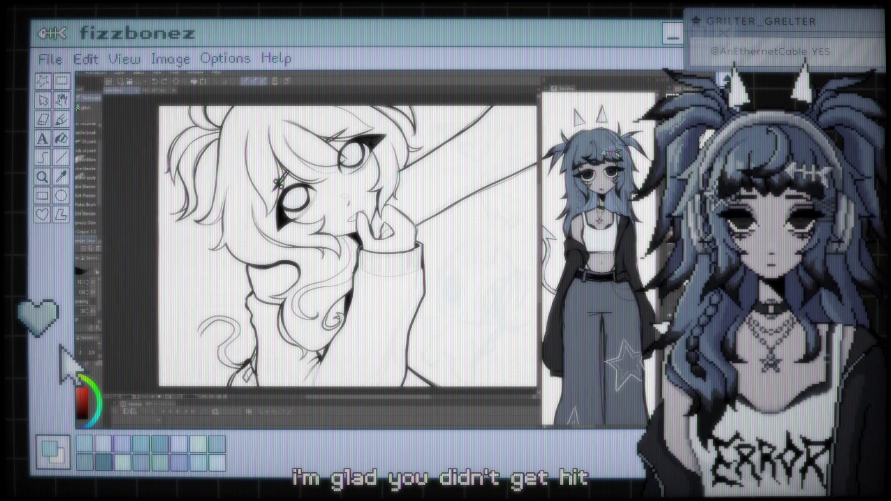
# - Leave the Liquify sub-tool and return to a painting brush for the lineart
pyautogui.scroll(5, 348, 241)
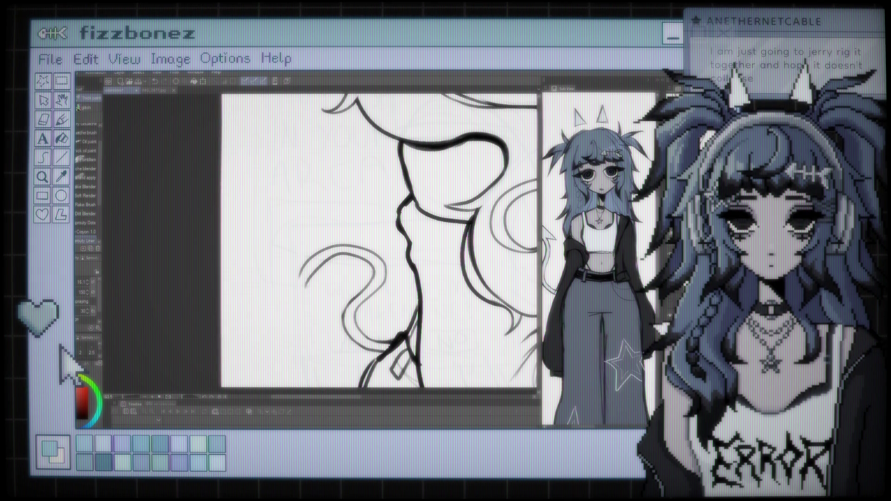
pyautogui.press('j')
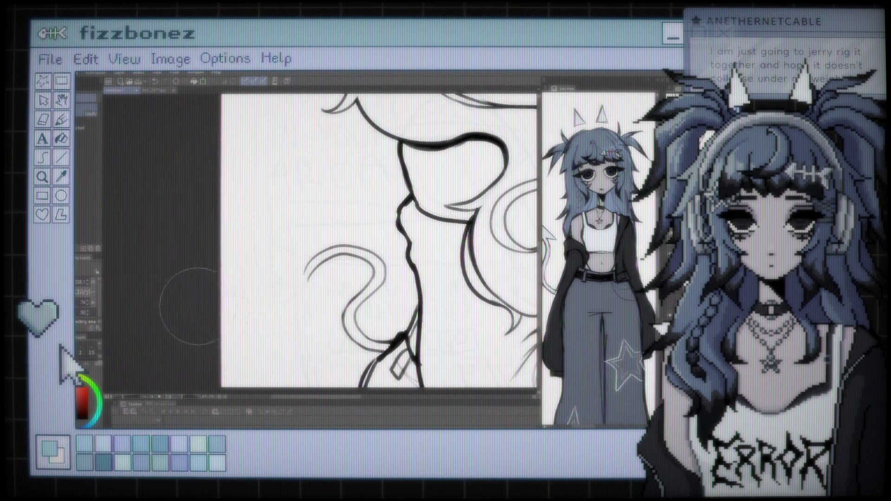
pyautogui.press('b')
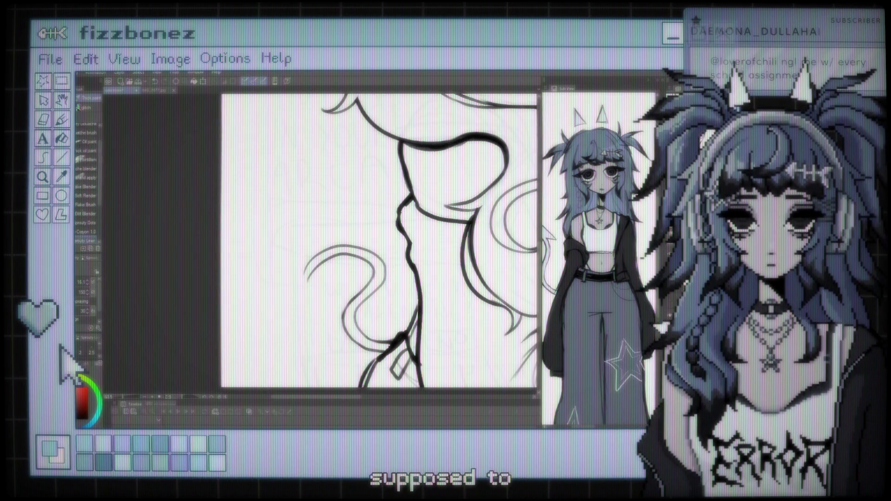
pyautogui.scroll(-4, 357, 241)
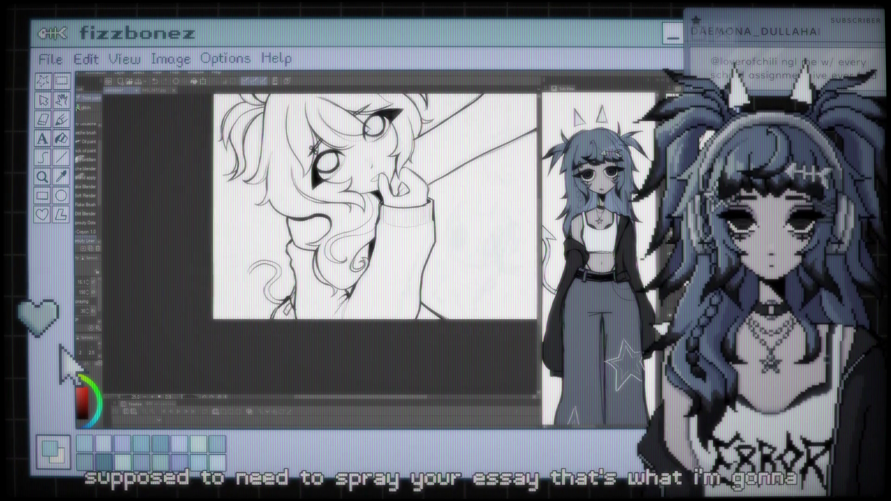
pyautogui.hscroll(3, 343, 241)
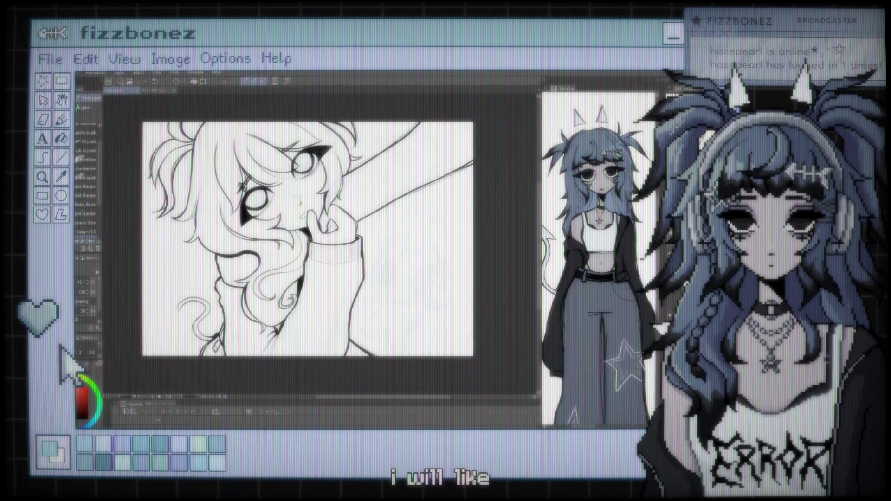
pyautogui.scroll(1, 320, 231)
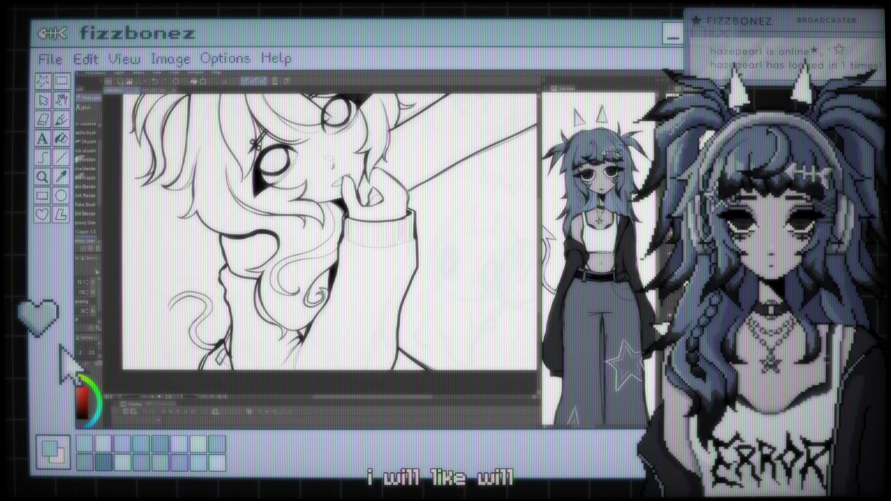
pyautogui.scroll(1, 368, 215)
pyautogui.scroll(1, 368, 214)
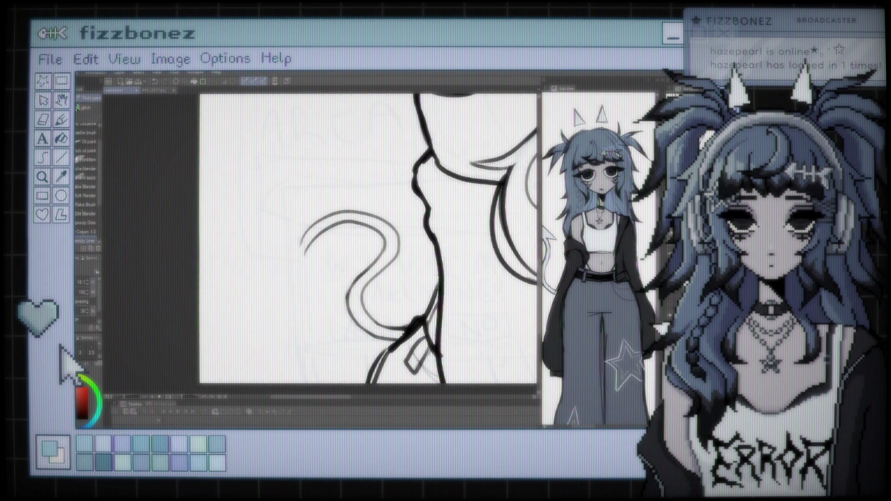
# - Draw a V-shaped spade tip at the tail's left end and zoom out to check it
pyautogui.moveTo(300, 224)
pyautogui.mouseDown()
pyautogui.moveTo(303, 247)
pyautogui.moveTo(284, 263)
pyautogui.mouseUp()
pyautogui.moveTo(299, 225); pyautogui.dragTo(280, 270)
pyautogui.moveTo(280, 270); pyautogui.dragTo(322, 250)
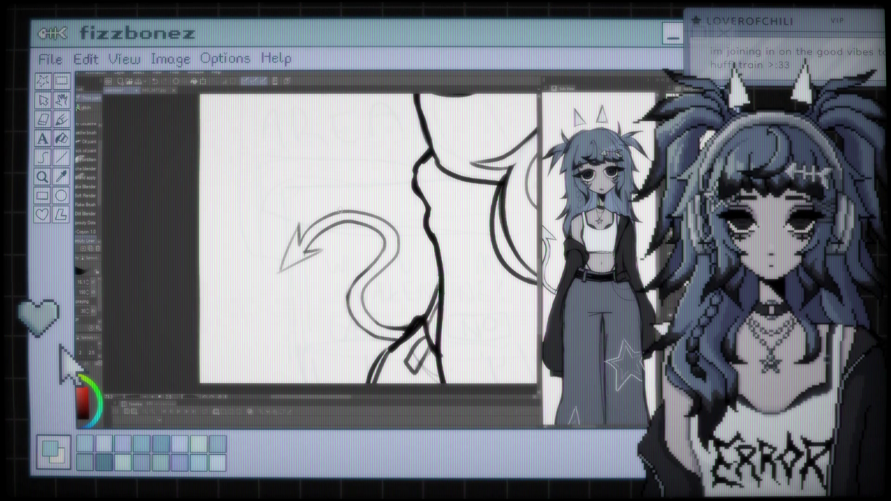
pyautogui.scroll(-5, 367, 238)
pyautogui.scroll(2, 234, 293)
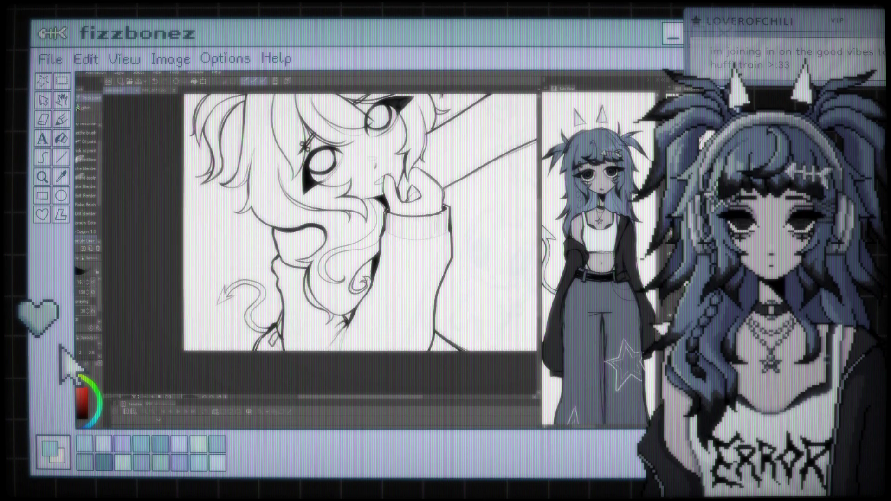
pyautogui.scroll(1, 234, 294)
pyautogui.scroll(-3, 353, 227)
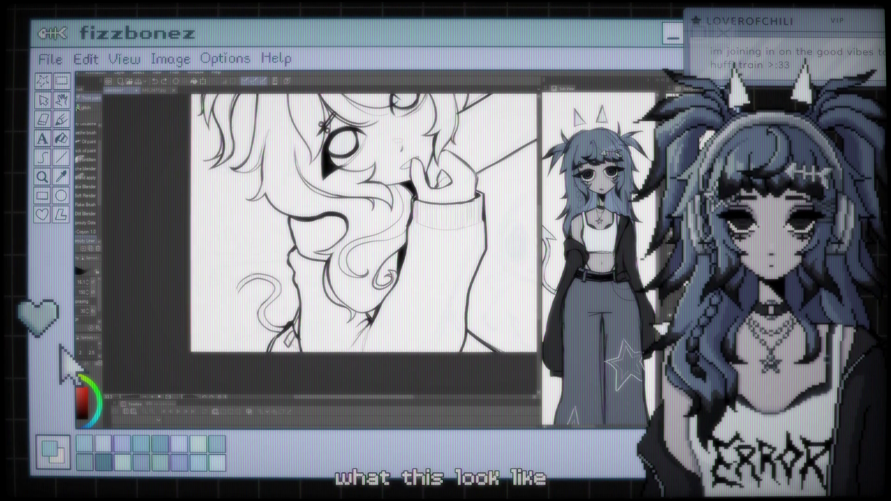
pyautogui.hscroll(-2, 352, 234)
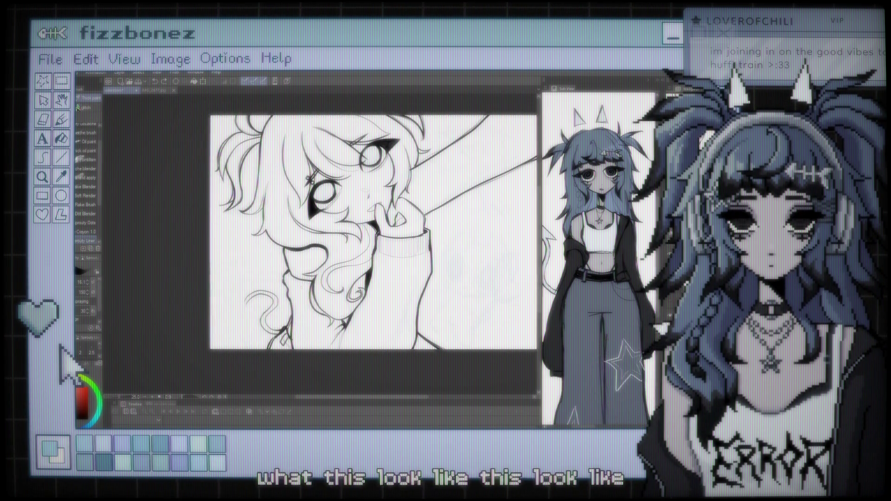
pyautogui.hscroll(1, 353, 234)
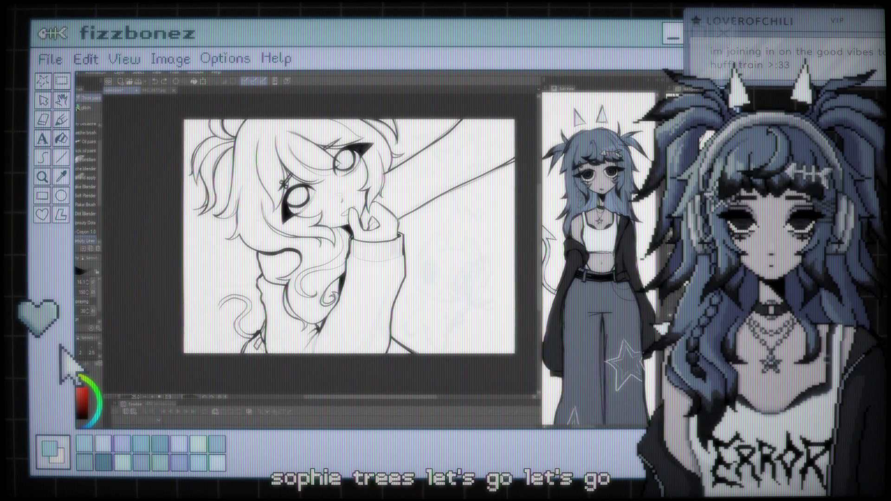
pyautogui.scroll(3, 322, 250)
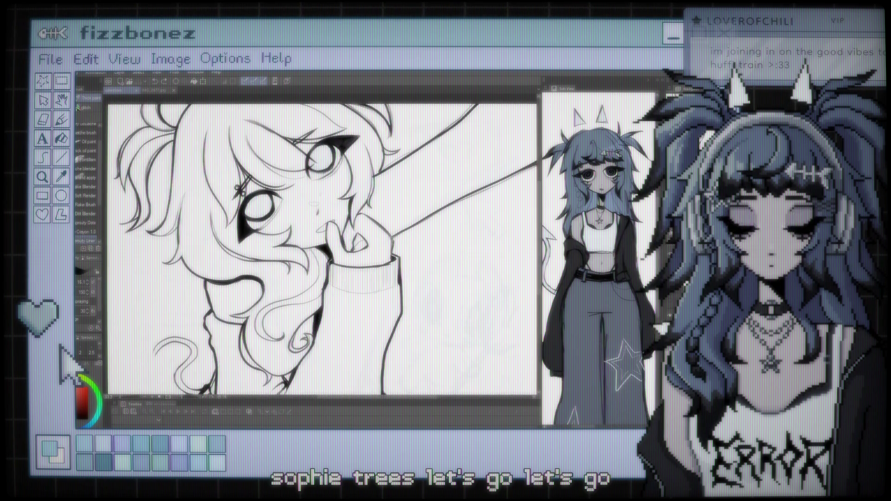
pyautogui.scroll(3, 325, 250)
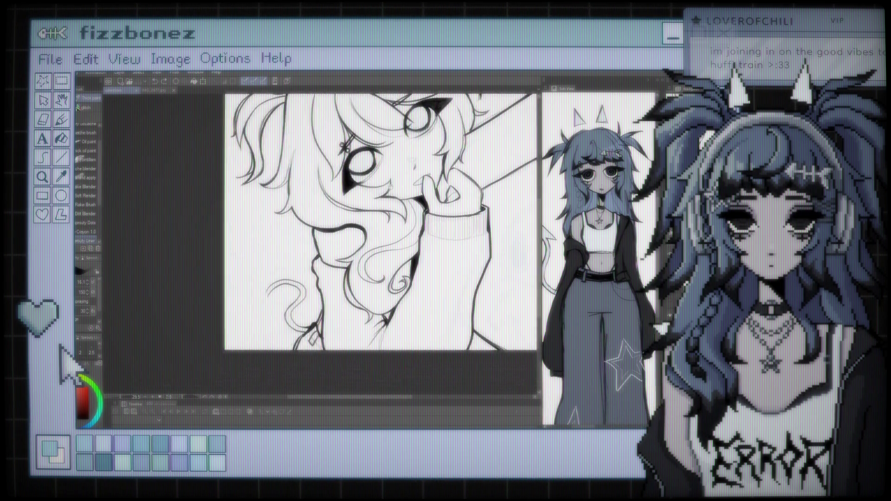
pyautogui.scroll(3, 283, 226)
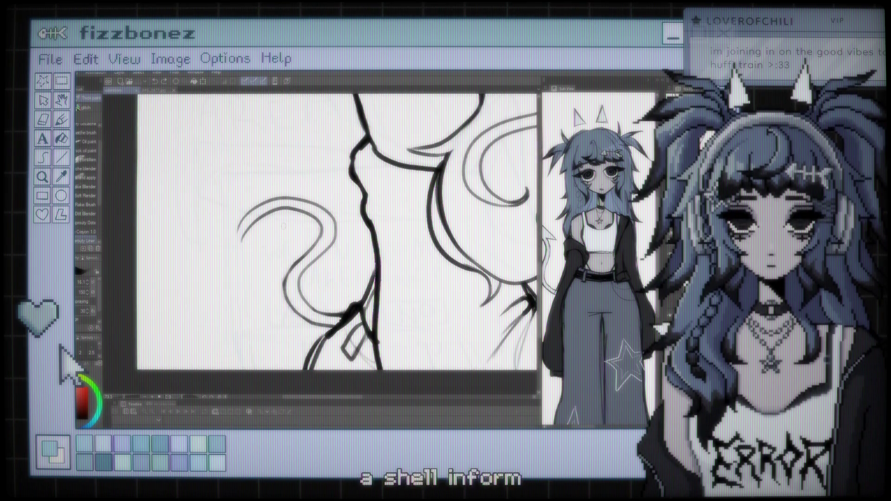
# - Reshape the tip of the hair curl slightly with Liquify
pyautogui.press('j')
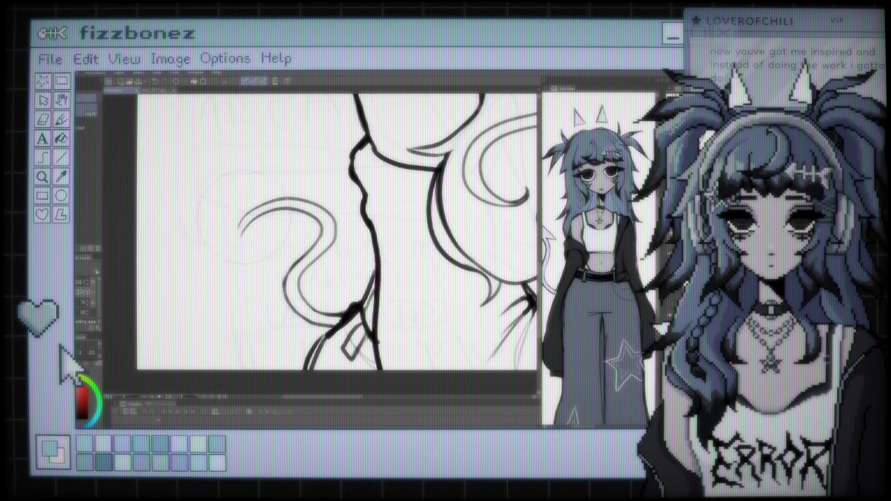
pyautogui.press('b')
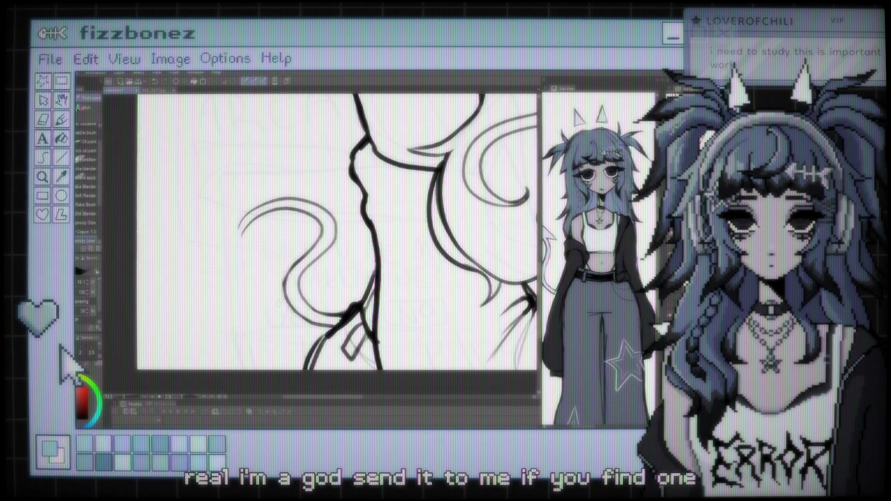
pyautogui.press('j')
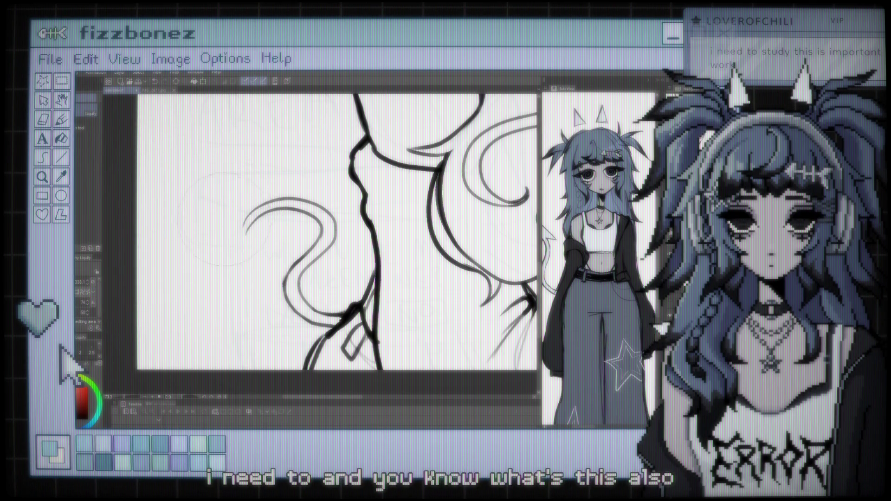
pyautogui.moveTo(222, 221); pyautogui.dragTo(223, 223)
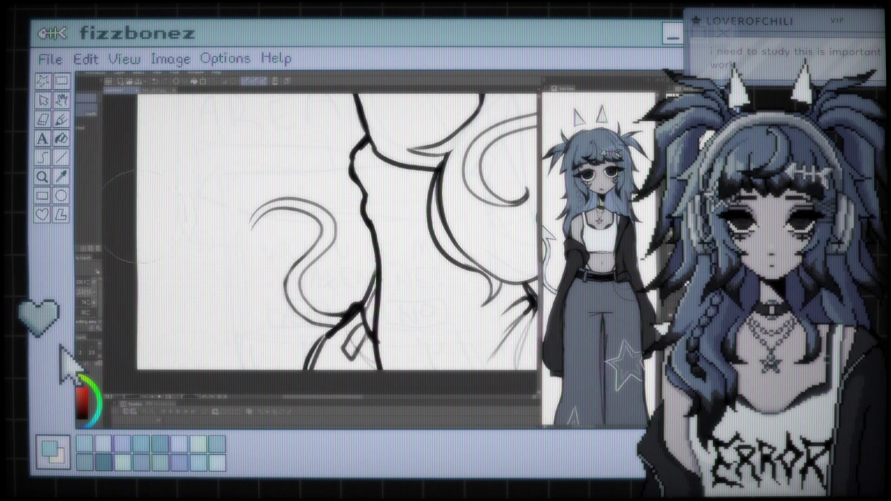
# - Sketch a pointed arrowhead tip at the end of the devil tail
pyautogui.press('e')
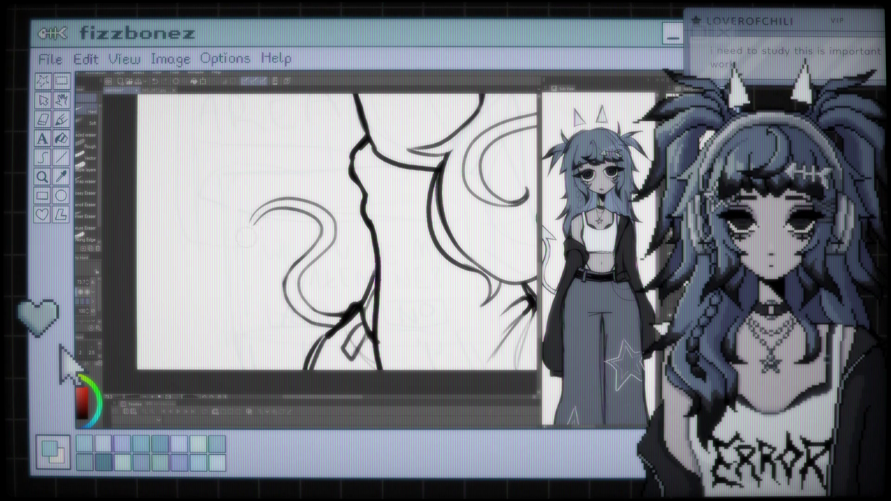
pyautogui.press('b')
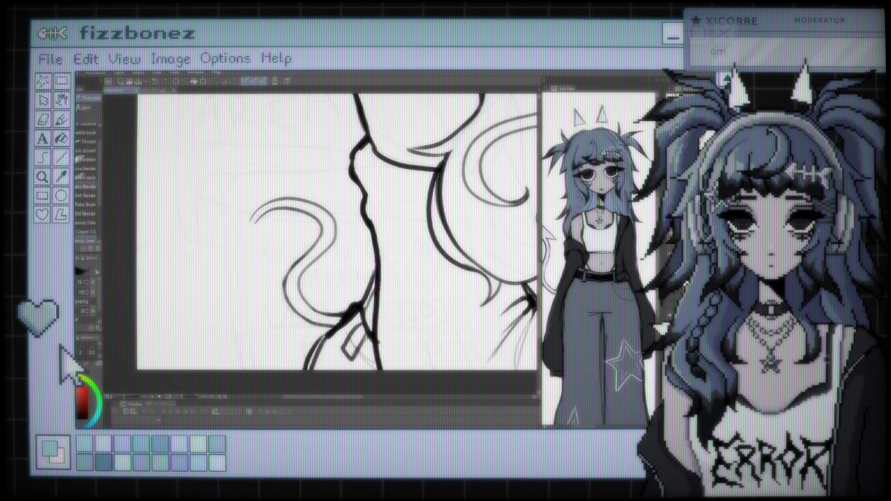
pyautogui.moveTo(250, 211)
pyautogui.mouseDown()
pyautogui.moveTo(268, 227)
pyautogui.moveTo(234, 230)
pyautogui.mouseUp()
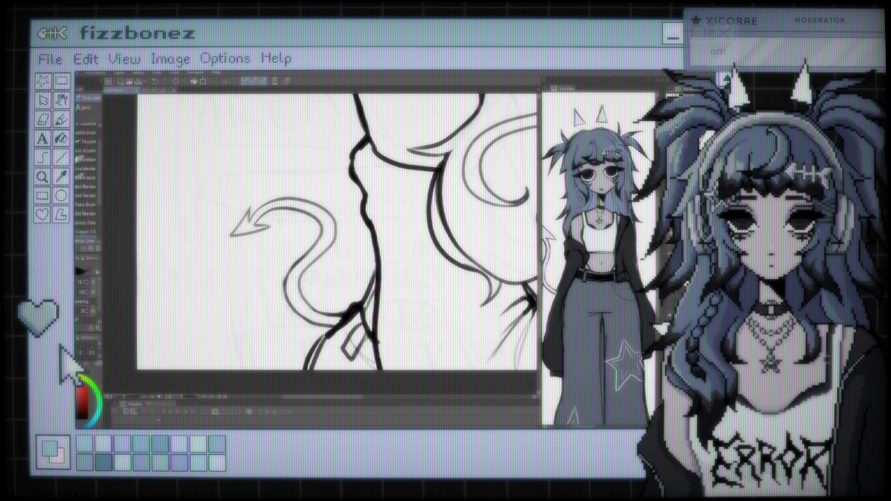
pyautogui.scroll(-3, 337, 232)
pyautogui.scroll(-2, 343, 186)
pyautogui.scroll(2, 348, 183)
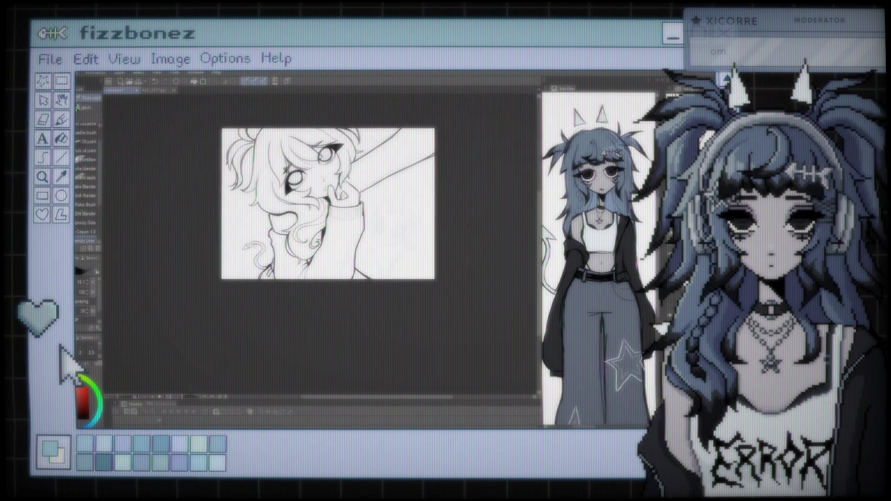
pyautogui.scroll(2, 357, 186)
pyautogui.scroll(2, 357, 194)
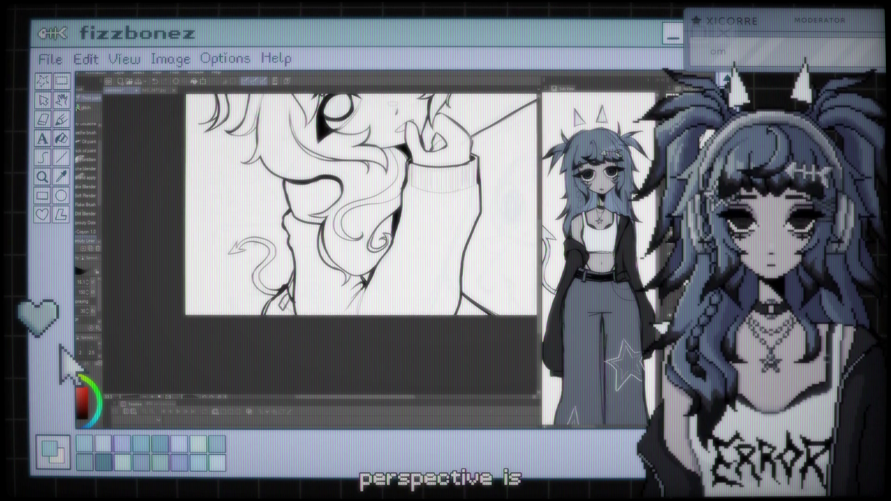
pyautogui.scroll(2, 228, 227)
pyautogui.scroll(1, 249, 234)
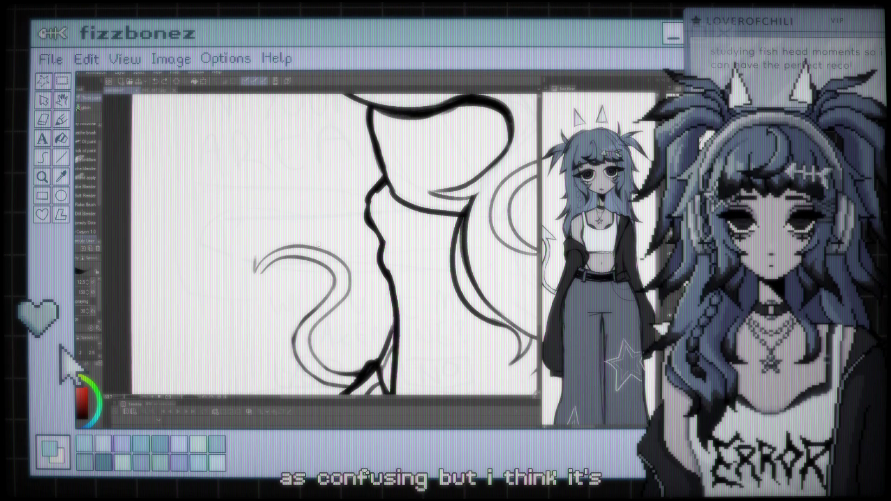
# - Ink the tail-tip line, replacing a too-short stroke with a longer one toward the lower left
pyautogui.moveTo(253, 250); pyautogui.dragTo(253, 273)
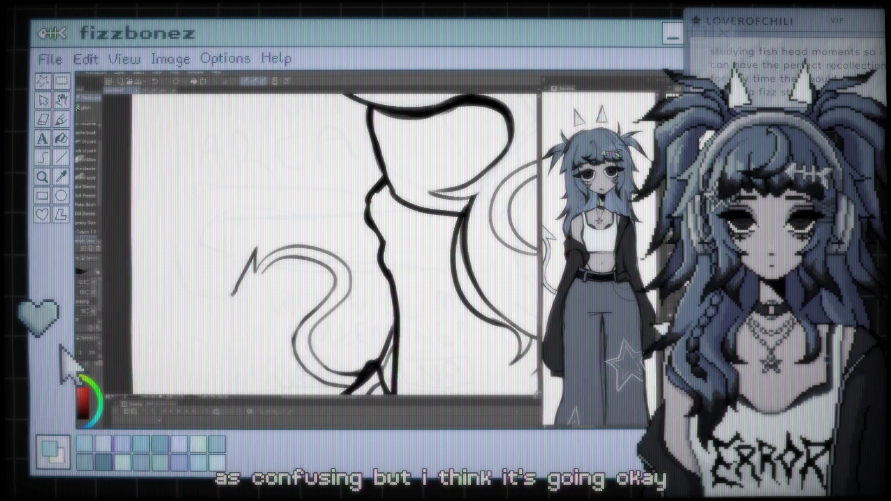
pyautogui.hotkey('ctrl', 'z')
pyautogui.moveTo(255, 249); pyautogui.dragTo(225, 304)
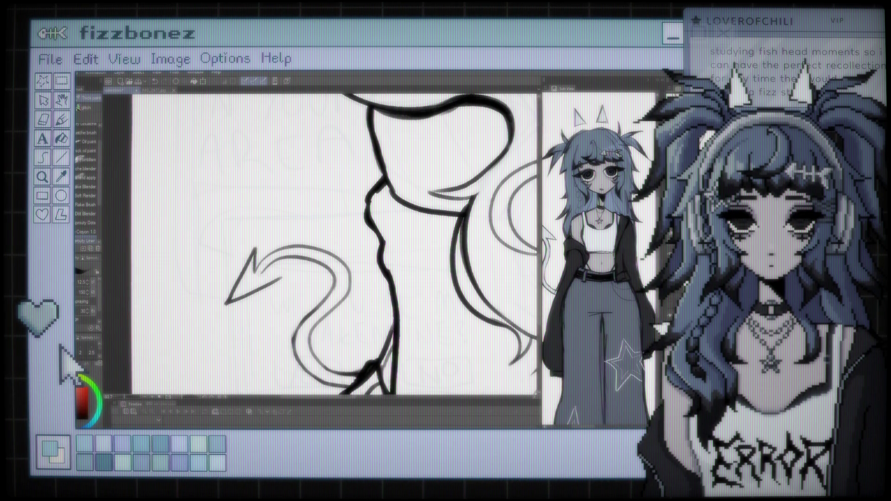
pyautogui.scroll(-5, 331, 207)
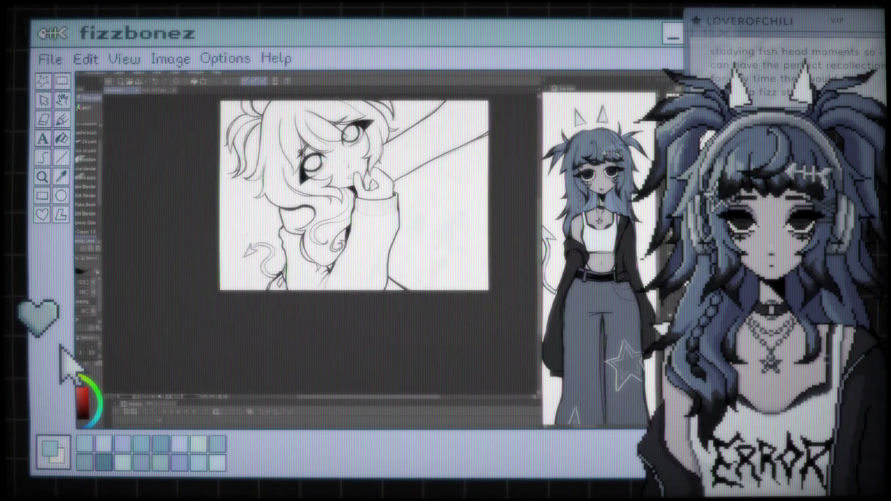
pyautogui.scroll(3, 406, 144)
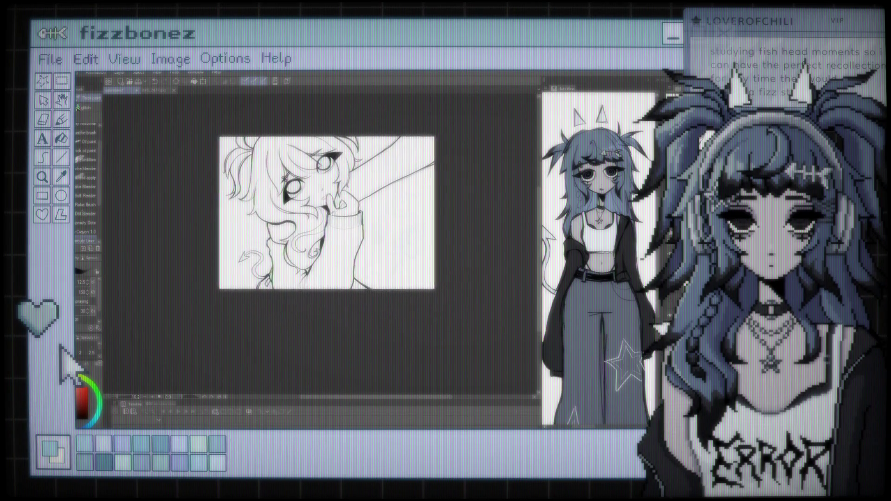
pyautogui.scroll(2, 306, 228)
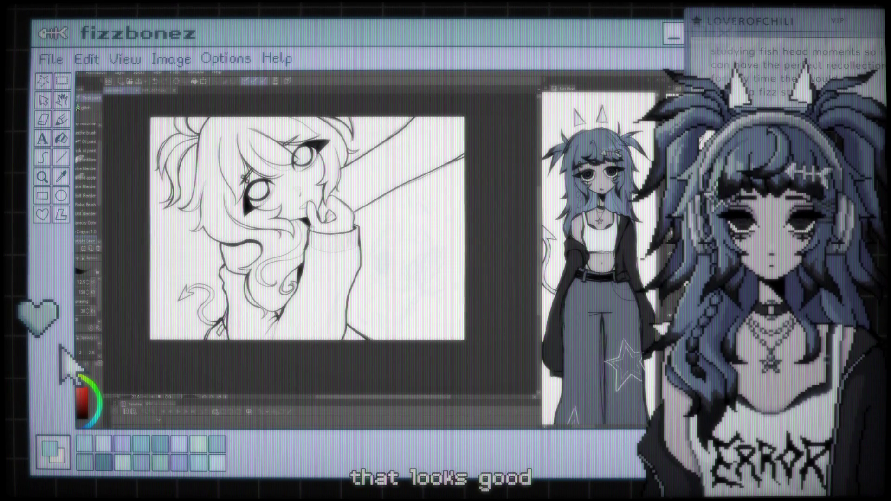
pyautogui.scroll(2, 316, 232)
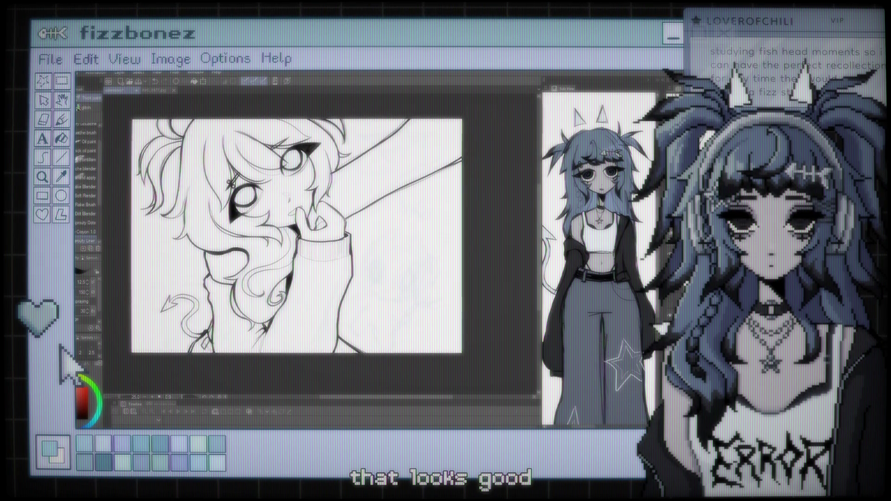
pyautogui.scroll(1, 324, 232)
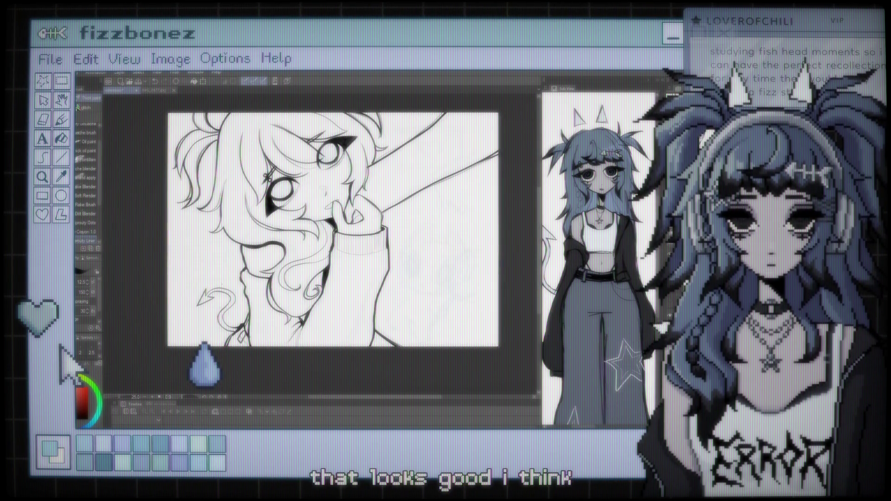
pyautogui.scroll(4, 212, 286)
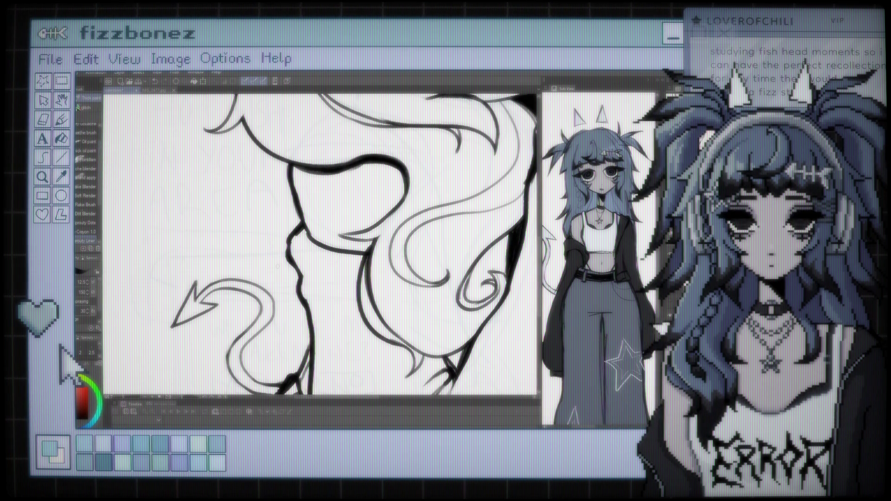
pyautogui.scroll(-5, 320, 243)
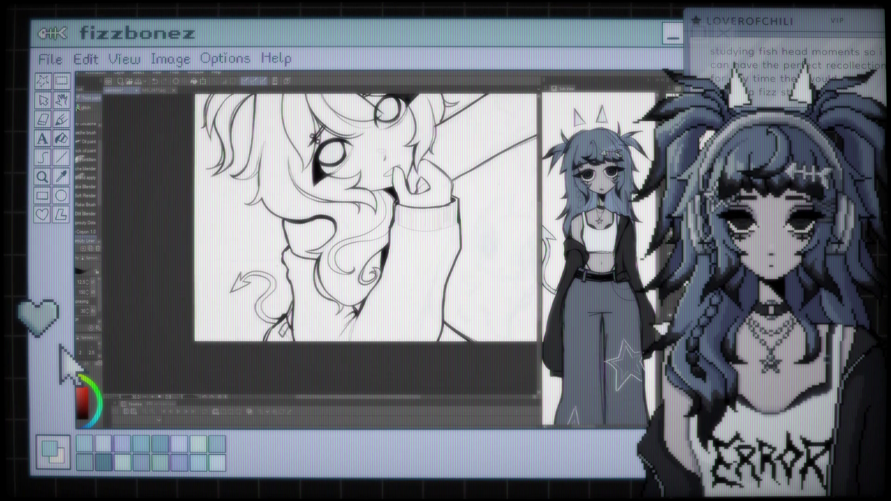
pyautogui.scroll(2, 327, 240)
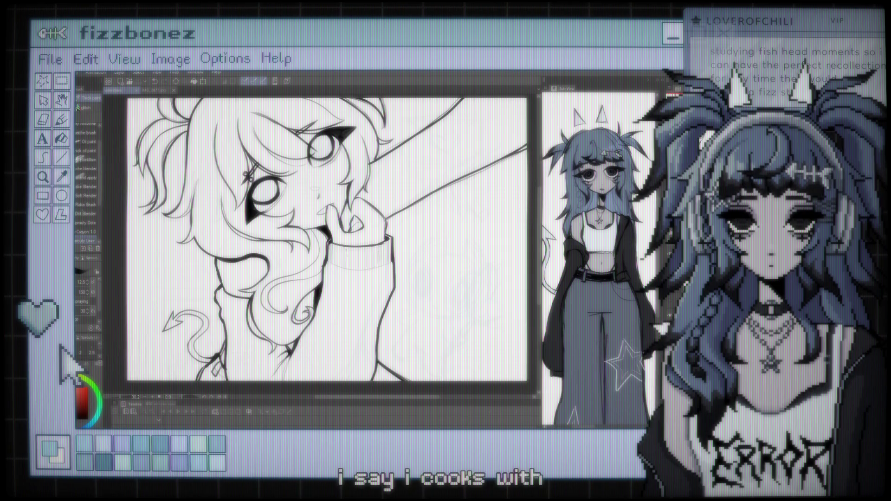
# - Frame the empty area right of the raised arm and pick up the Pencil for roughing in
pyautogui.scroll(1, 321, 241)
pyautogui.scroll(-2, 320, 241)
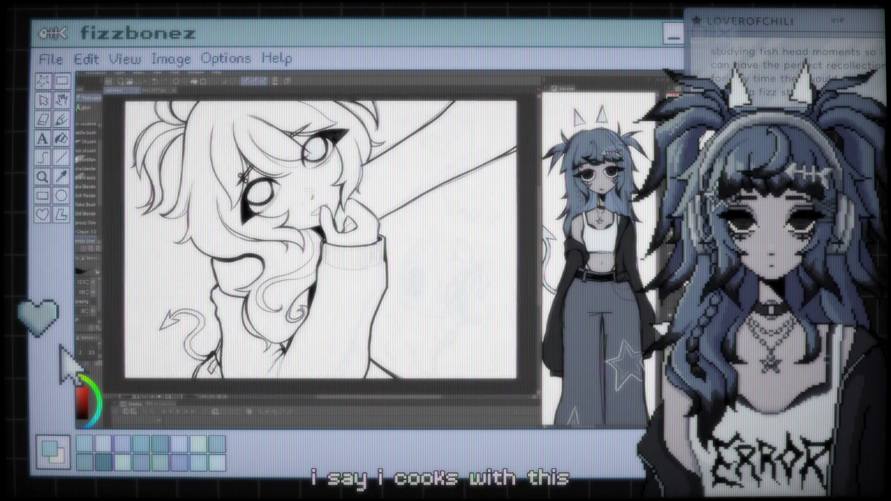
pyautogui.scroll(-1, 320, 242)
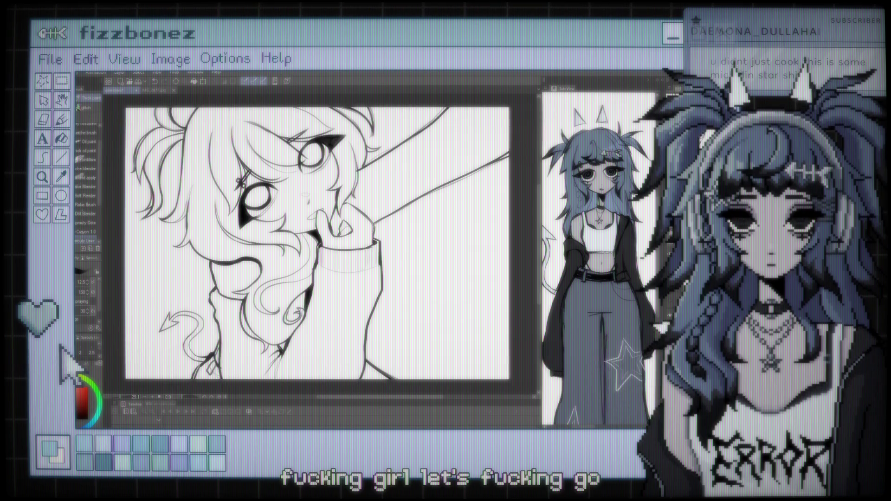
pyautogui.scroll(-2, 392, 263)
pyautogui.scroll(3, 392, 263)
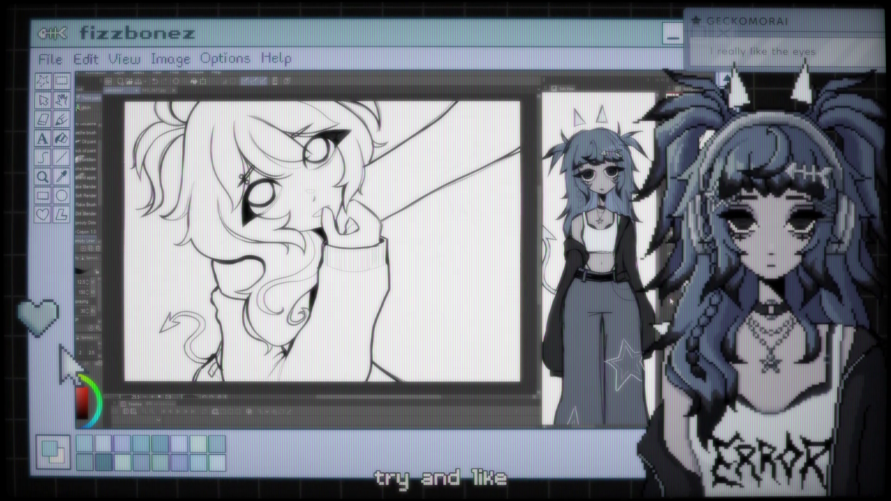
pyautogui.press('p')
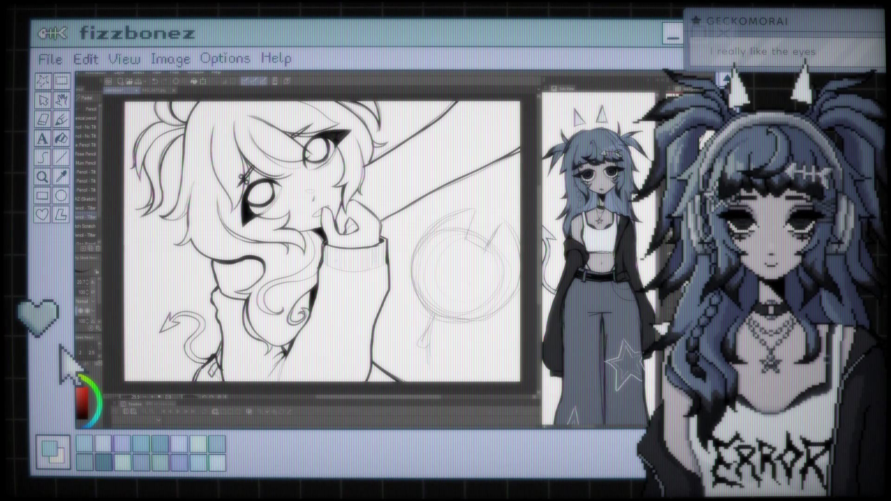
# - Nudge the circle sketch up-left with Move layer and enlarge the brush for the body
pyautogui.press('k')
pyautogui.moveTo(457, 274)
pyautogui.mouseDown()
pyautogui.moveTo(447, 269)
pyautogui.moveTo(466, 273)
pyautogui.mouseUp()
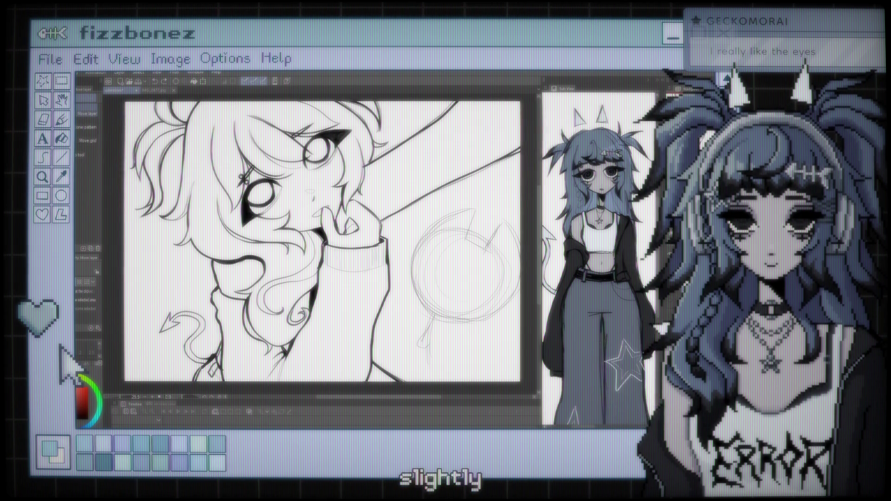
pyautogui.press('b')
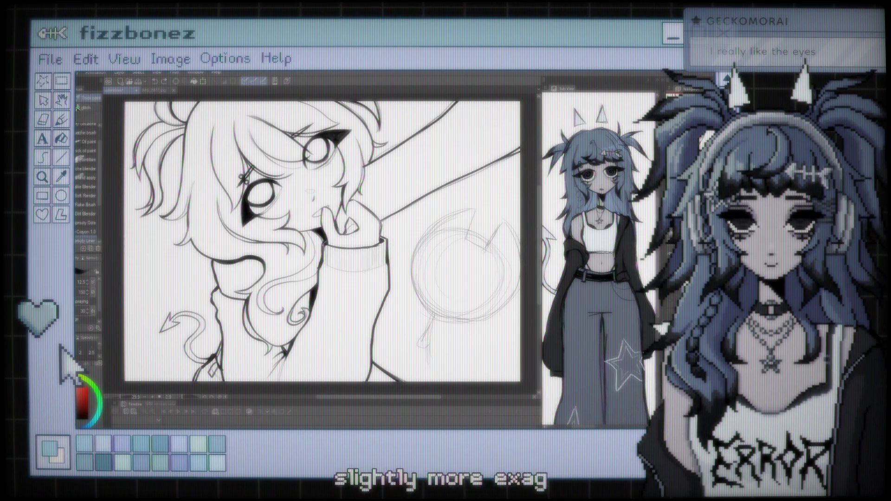
pyautogui.press(']')
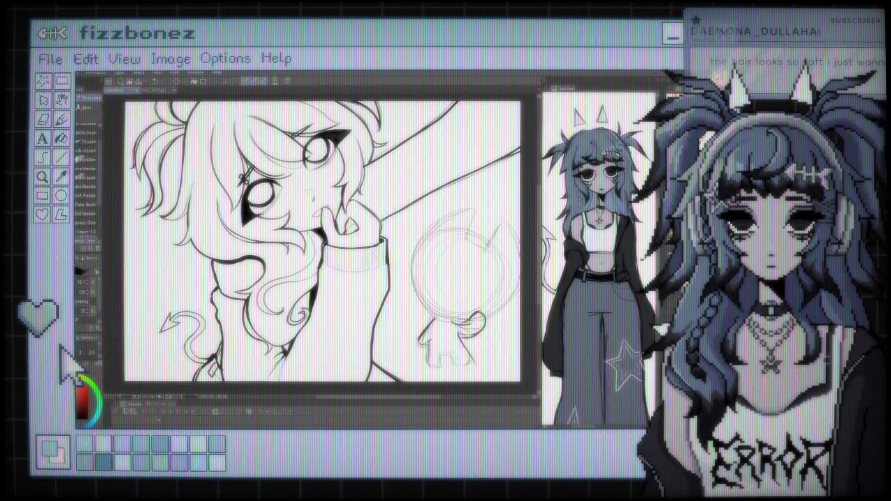
pyautogui.press('j')
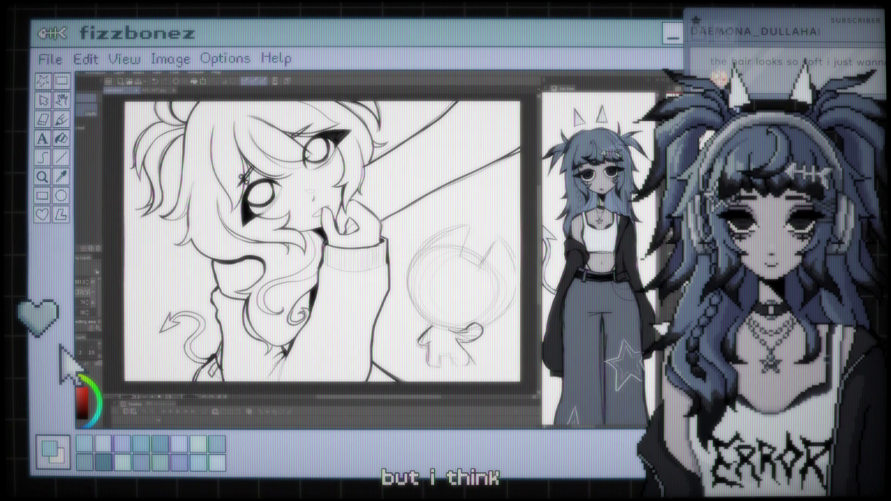
# - Shift the creature sketch slightly up-left, then take up the inking brush again
pyautogui.press('b')
pyautogui.press('k')
pyautogui.moveTo(459, 287); pyautogui.dragTo(456, 280)
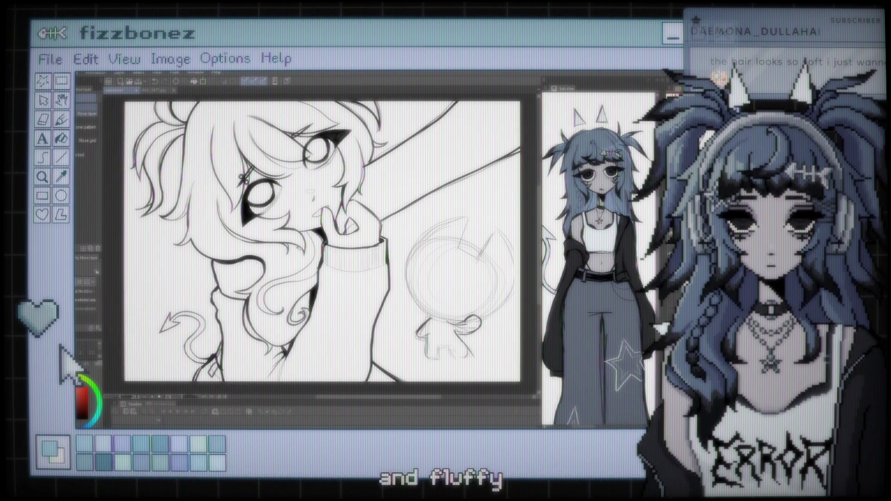
pyautogui.press('b')
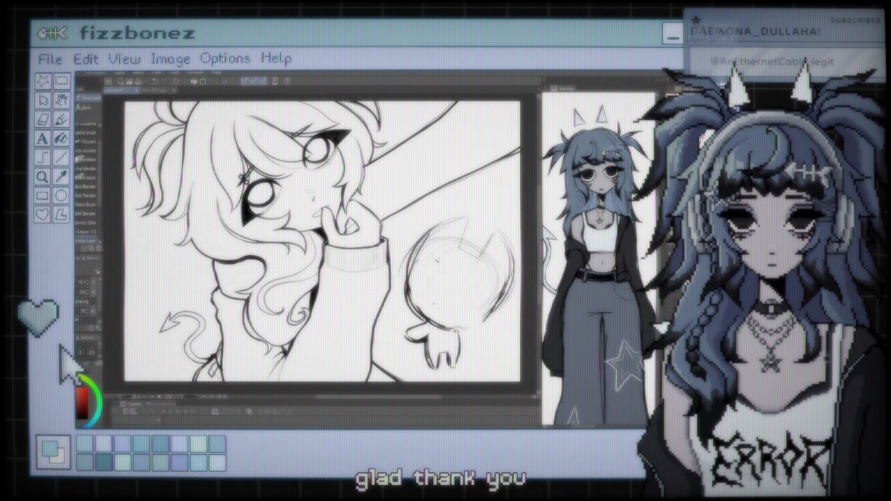
# - Zoom the canvas out and back in to frame the creature's lower right side
pyautogui.hotkey('ctrl', '-')
pyautogui.hotkey('ctrl', '+')
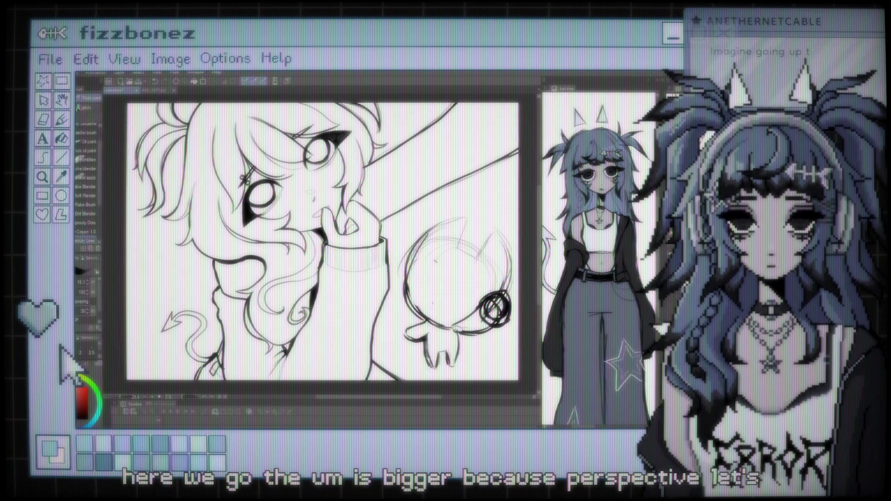
# - Erase the dark scribble inside the creature's small circle, then return to the drawing brush
pyautogui.press('e')
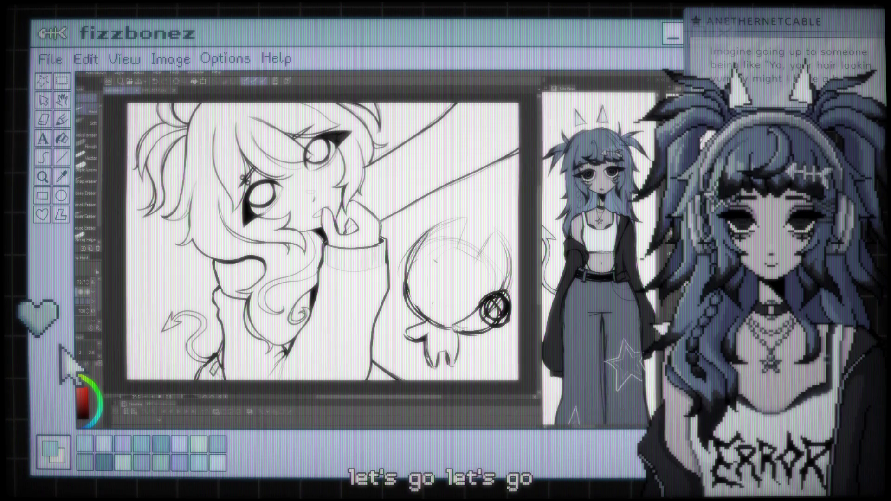
pyautogui.moveTo(485, 302); pyautogui.dragTo(504, 318)
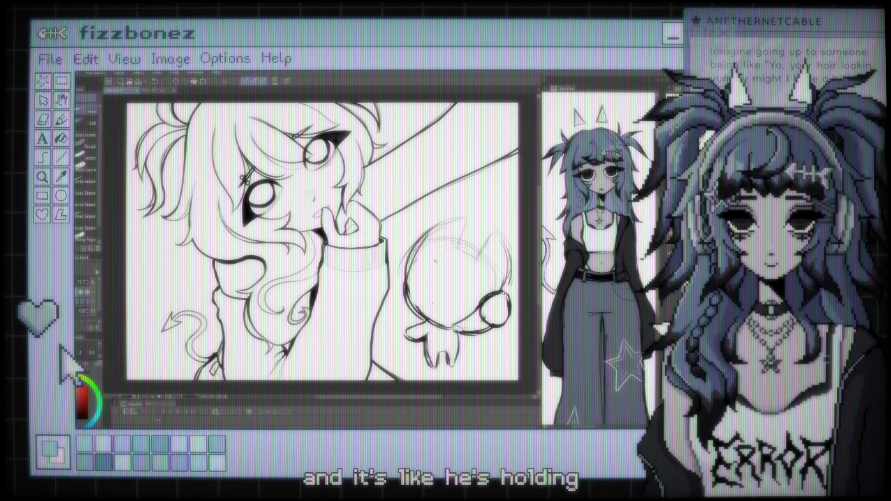
pyautogui.press('b')
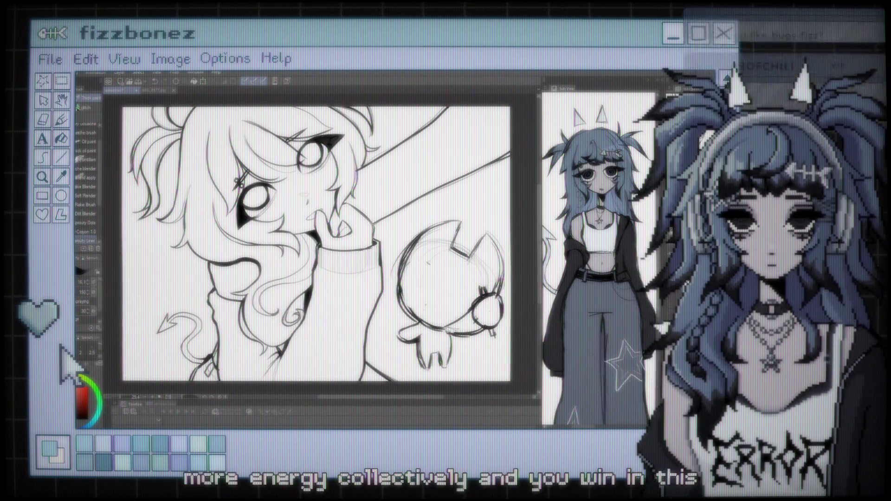
# - Pan the canvas down and right to the headphone-wearing creature sketch
pyautogui.scroll(-1, 315, 244)
pyautogui.hscroll(1, 315, 244)
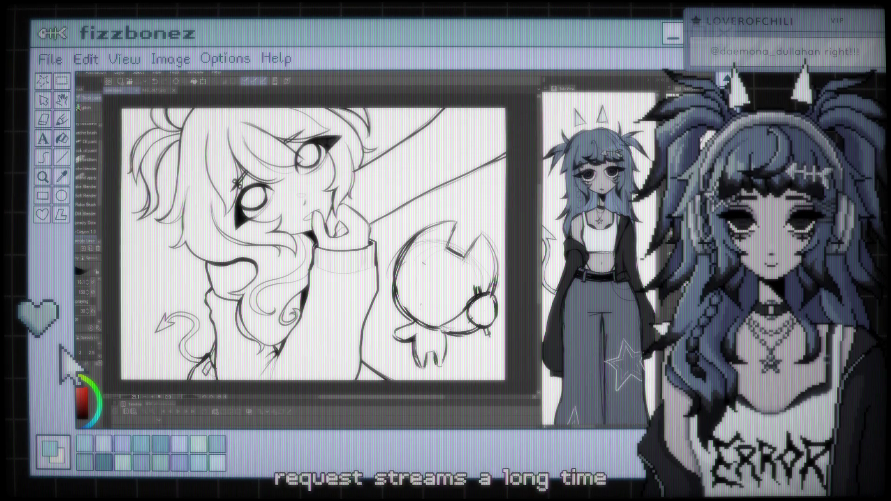
pyautogui.scroll(1, 373, 223)
# - Navigate the doodle page showing the skull, hibiscus, skateboards and character sketches
pyautogui.scroll(-1, 330, 236)
pyautogui.scroll(1, 331, 235)
pyautogui.scroll(-1, 331, 236)
pyautogui.hscroll(1, 309, 244)
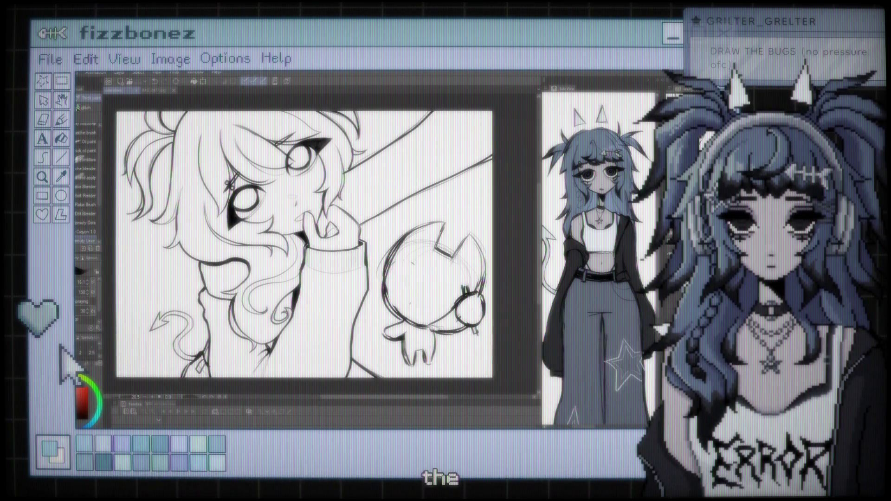
pyautogui.scroll(-1, 301, 241)
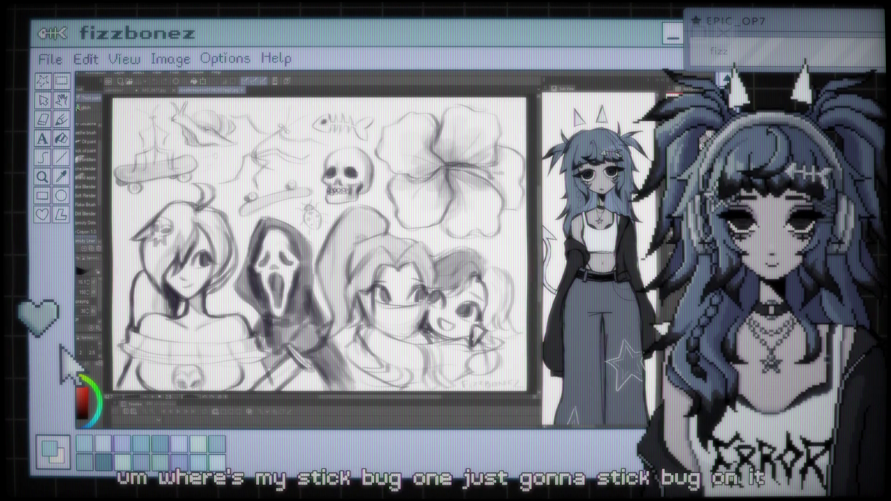
pyautogui.scroll(5, 320, 246)
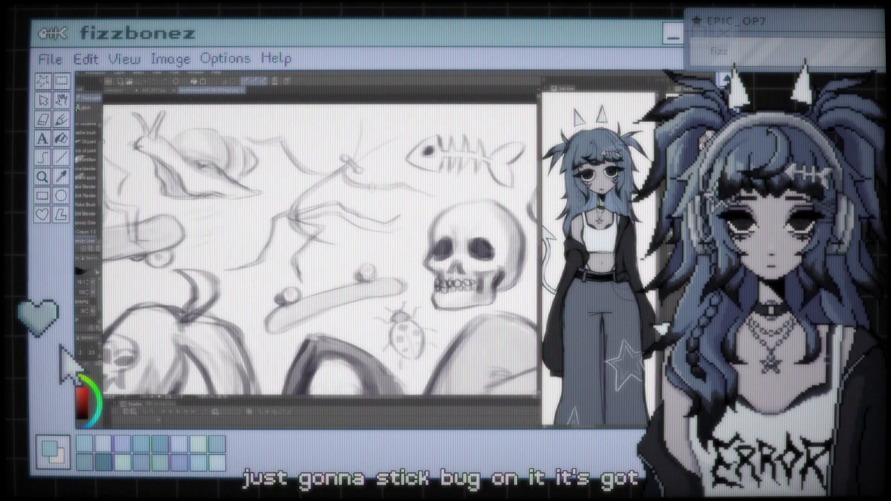
pyautogui.scroll(-4, 320, 251)
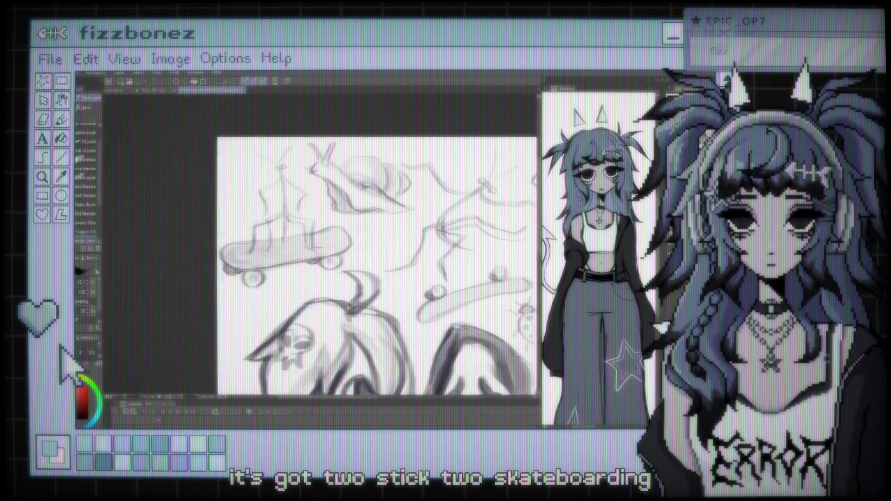
pyautogui.scroll(3, 320, 260)
pyautogui.scroll(-3, 320, 260)
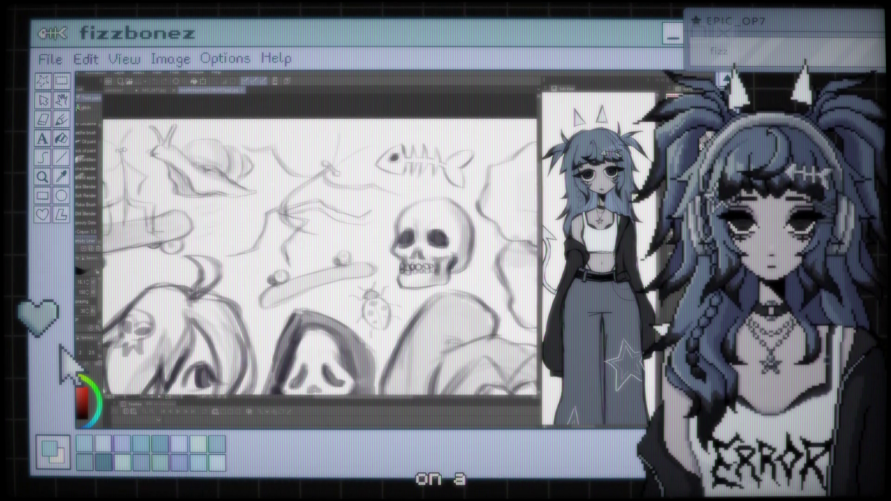
pyautogui.scroll(1, 323, 258)
pyautogui.scroll(1, 316, 213)
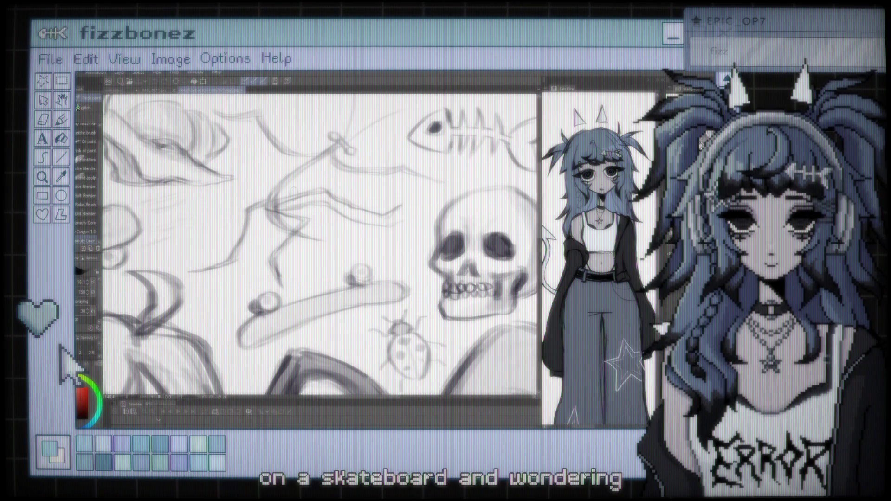
pyautogui.scroll(-1, 320, 251)
pyautogui.scroll(-2, 320, 253)
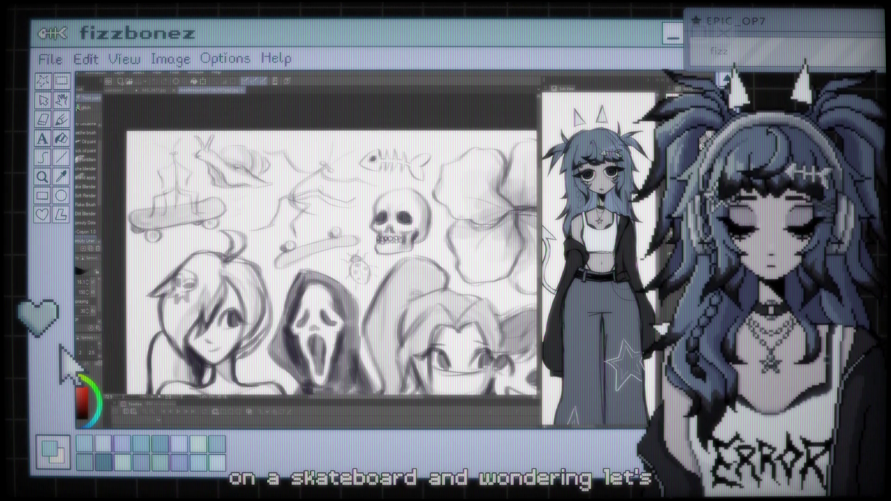
pyautogui.scroll(-3, 320, 260)
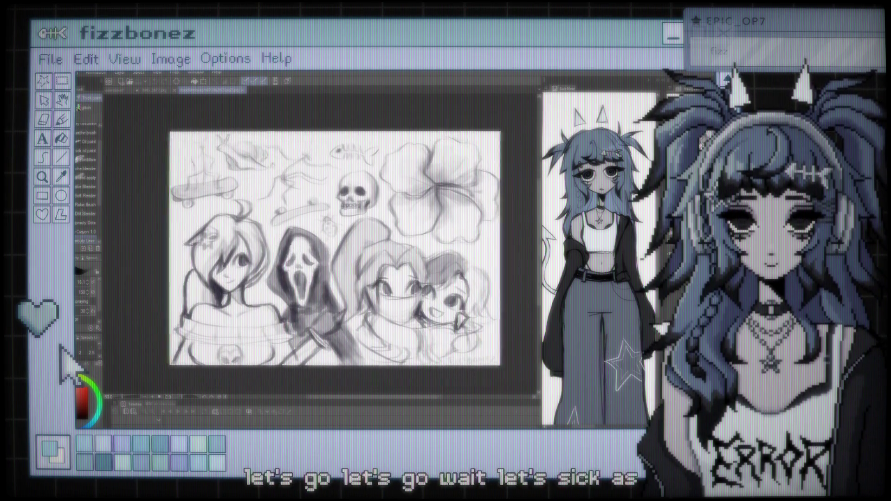
pyautogui.scroll(1, 331, 262)
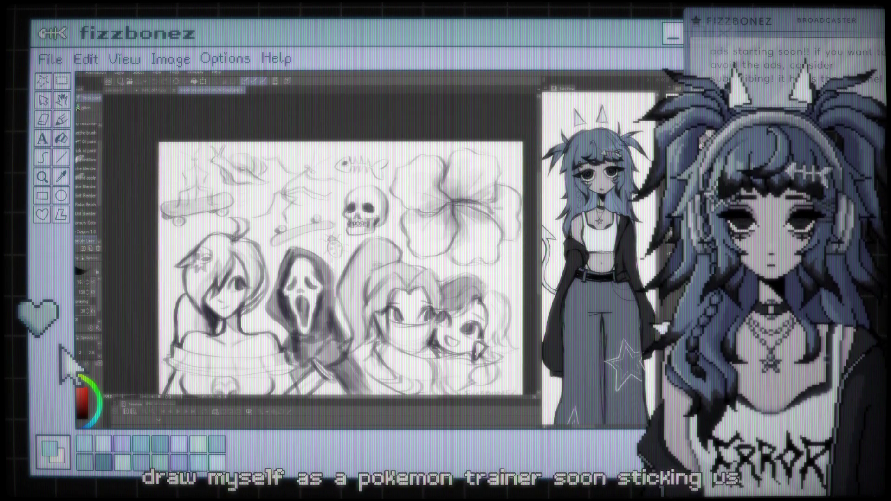
# - Zoom around the assorted sketches page, then close that document
pyautogui.scroll(2, 227, 167)
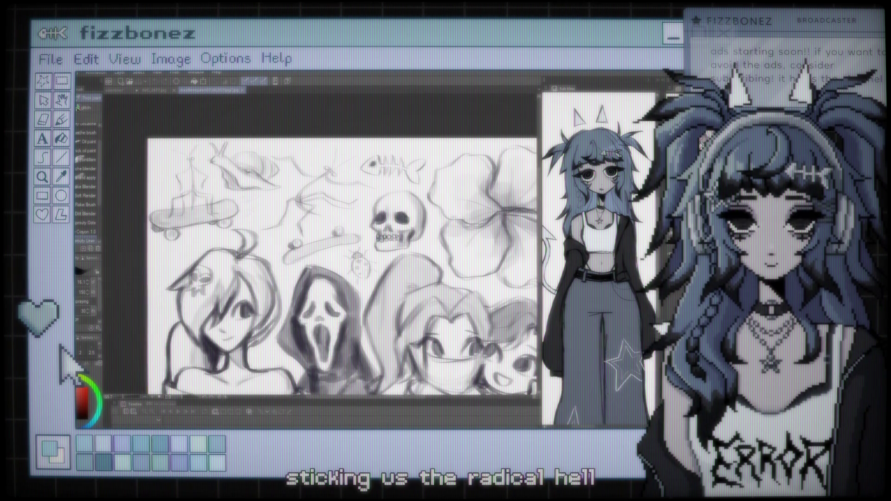
pyautogui.scroll(-3, 320, 262)
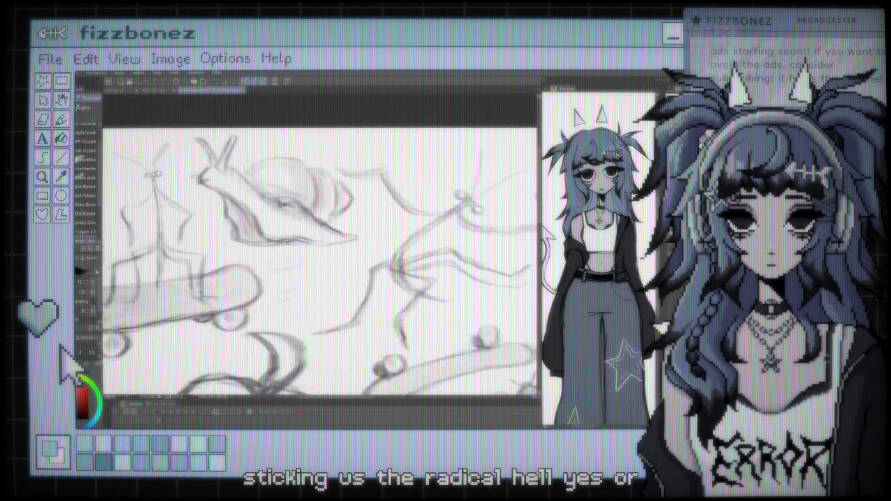
pyautogui.scroll(-3, 353, 262)
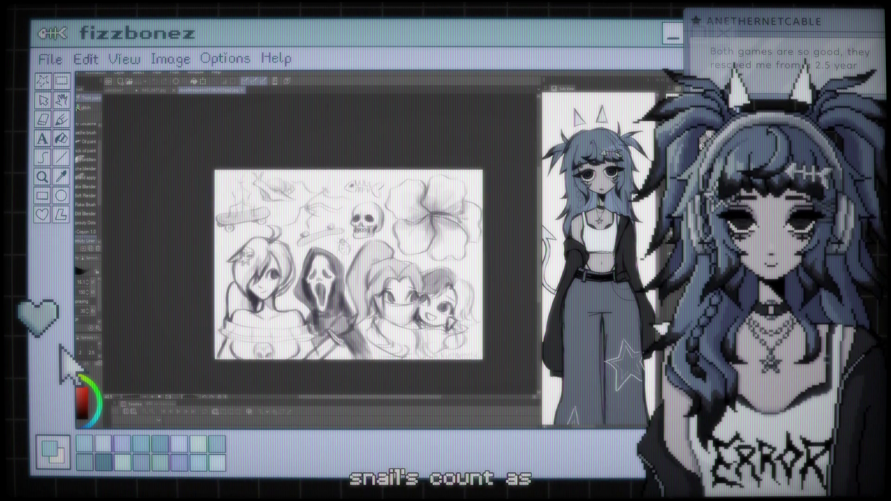
pyautogui.scroll(5, 320, 232)
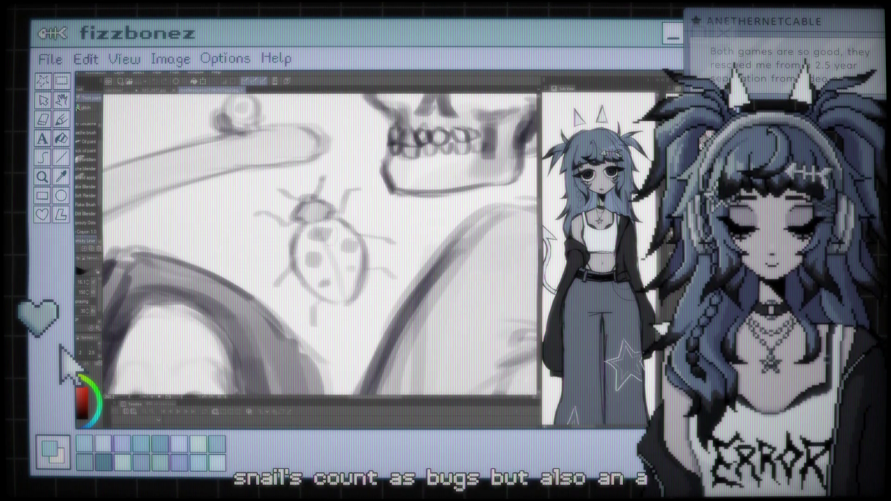
pyautogui.scroll(-5, 320, 244)
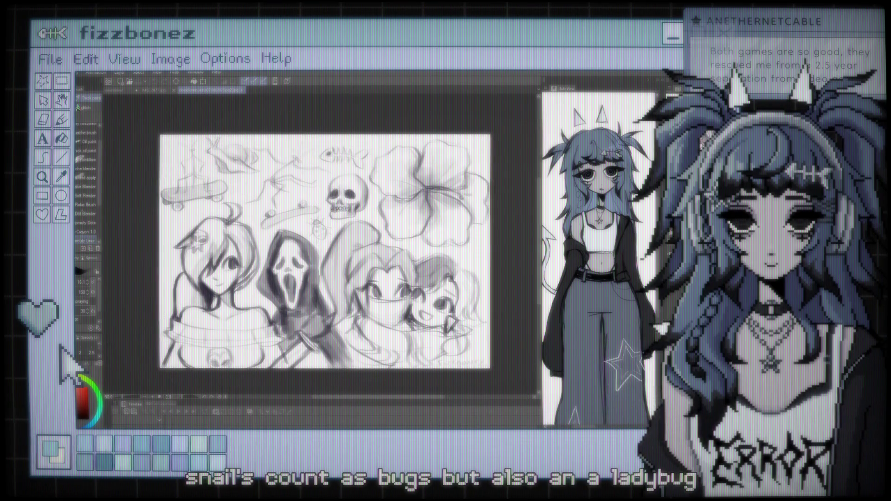
pyautogui.click(243, 90)
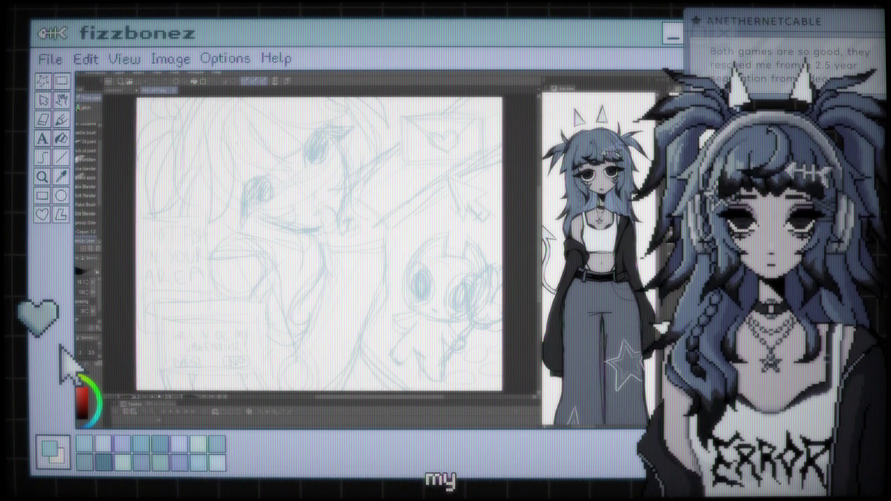
# - Switch to the black lineart document and zoom in and out to review the inked girl and creature
pyautogui.click(121, 91)
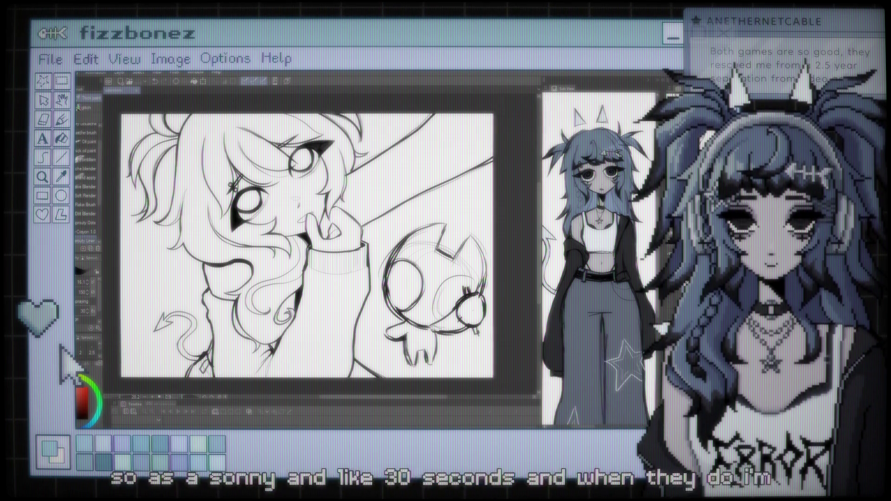
pyautogui.scroll(-2, 318, 234)
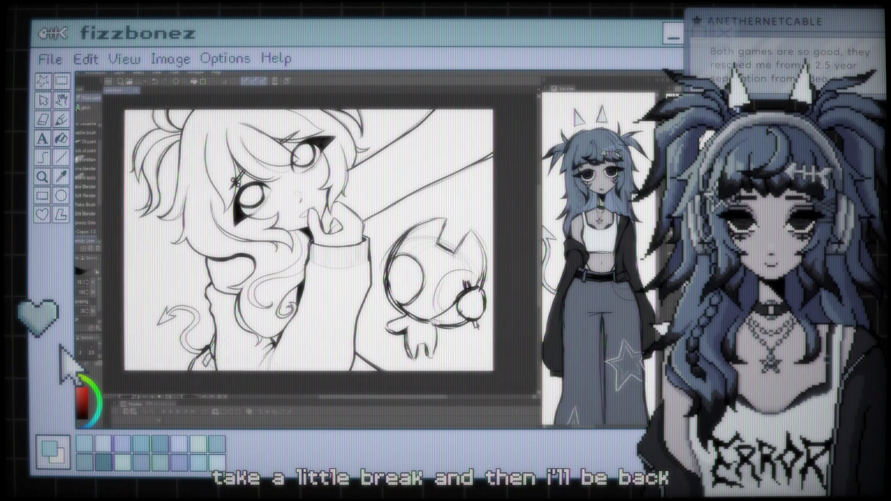
pyautogui.scroll(2, 318, 234)
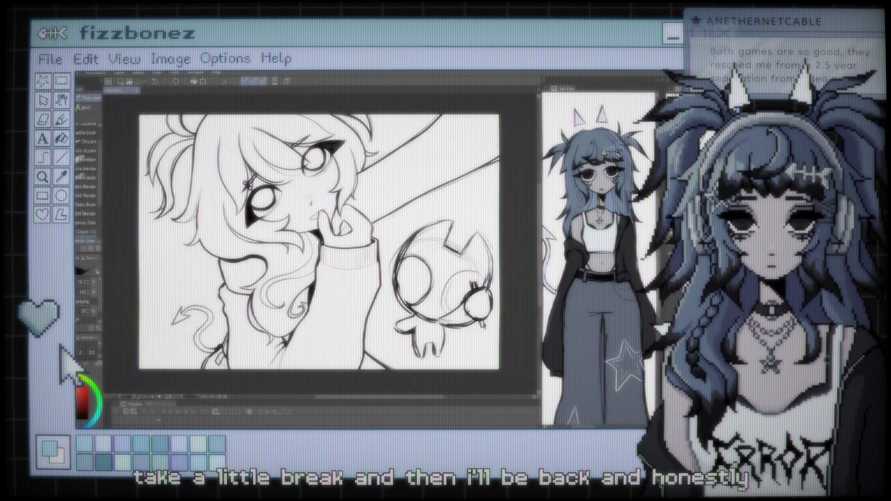
pyautogui.scroll(3, 321, 247)
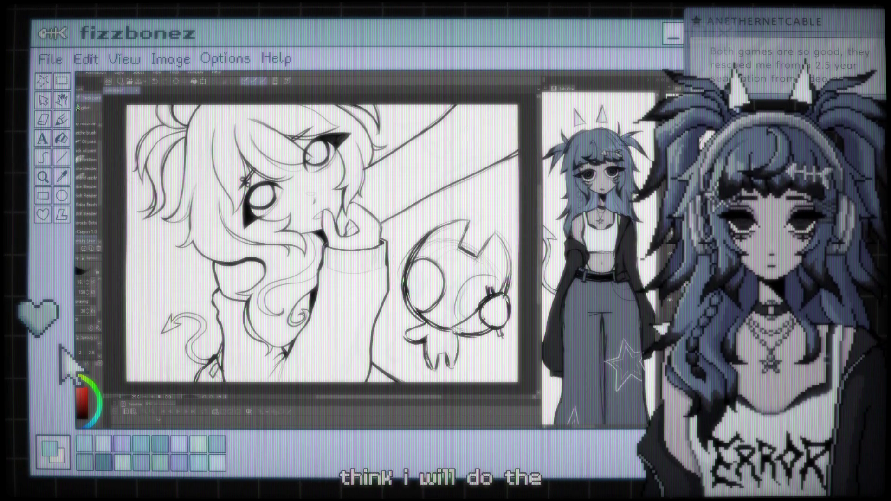
pyautogui.scroll(5, 320, 244)
pyautogui.scroll(-5, 320, 243)
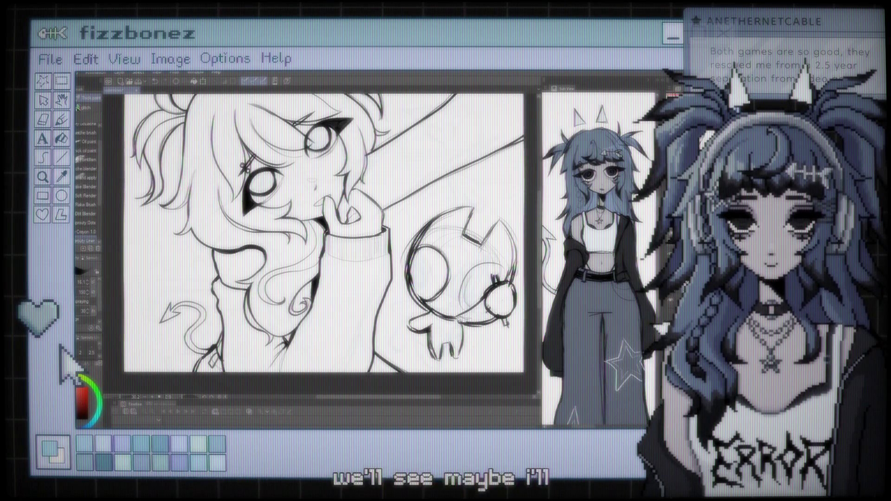
pyautogui.scroll(-3, 323, 232)
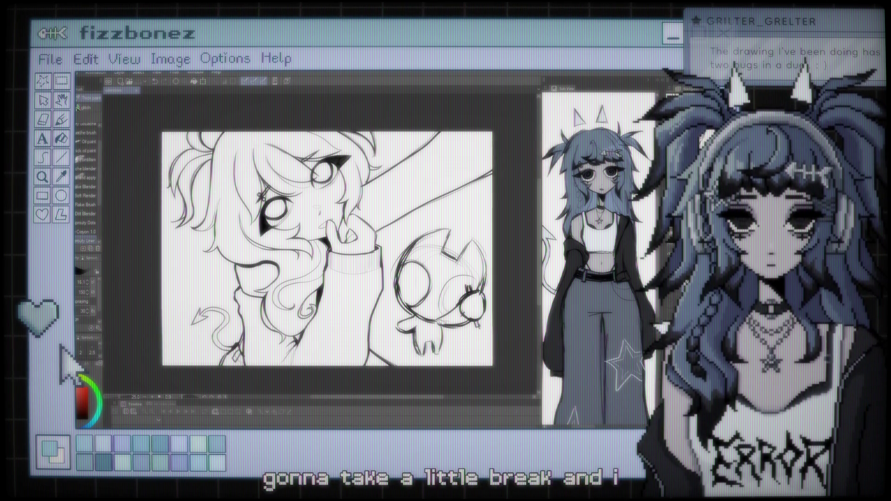
pyautogui.scroll(3, 324, 241)
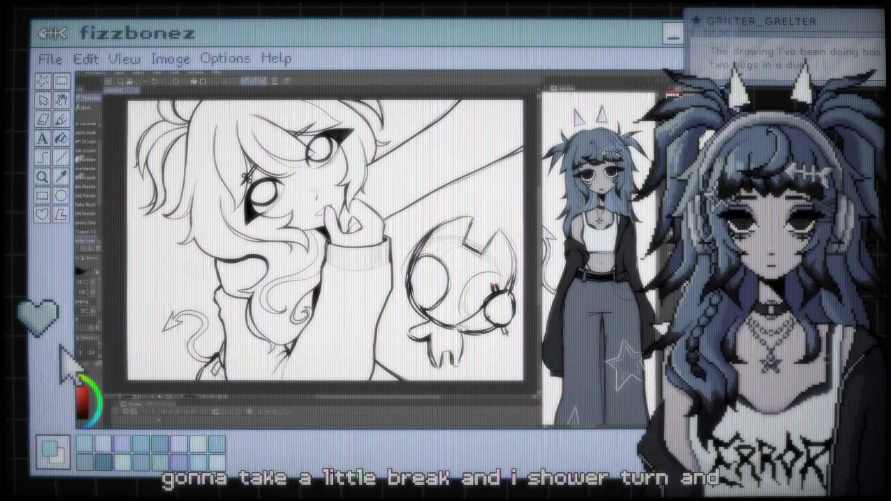
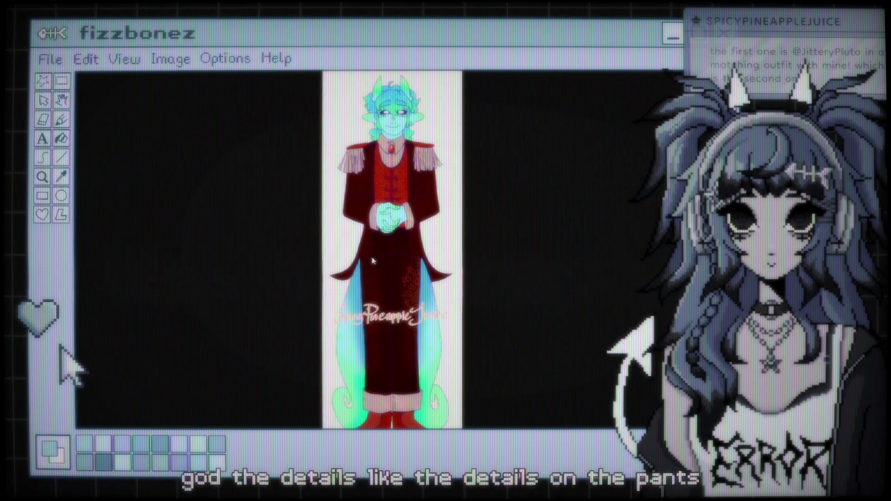
# - Scroll the image viewer up and back down to reach the pink-and-orange-haired character's picture
pyautogui.scroll(1, 425, 208)
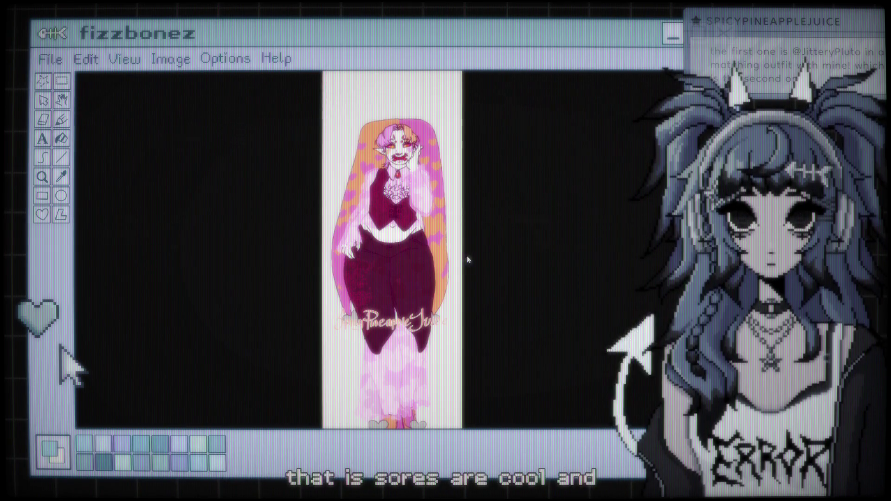
pyautogui.scroll(-1, 471, 288)
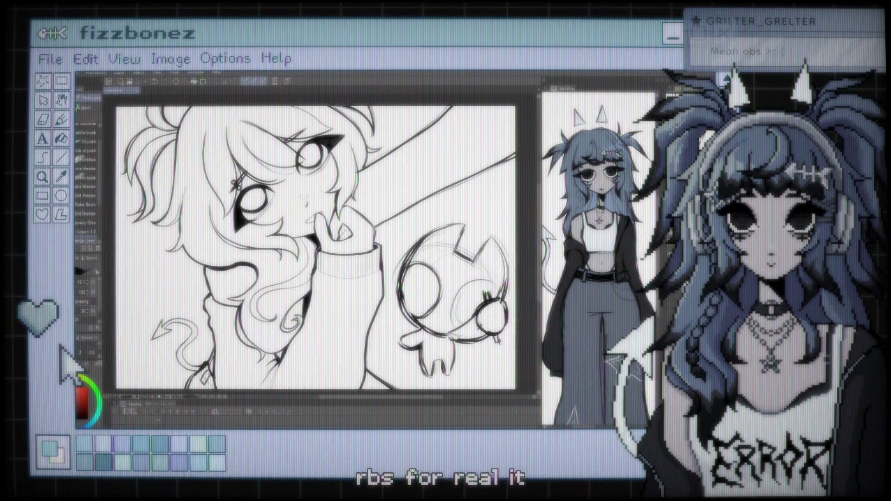
# - Zoom the canvas out and back in around the creature's head sketch
pyautogui.scroll(-2, 311, 248)
pyautogui.scroll(1, 310, 248)
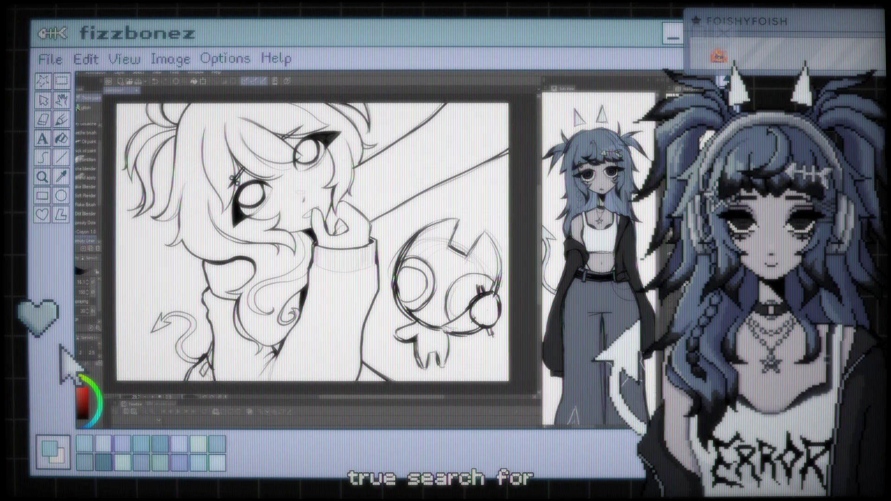
# - Zoom the canvas out slightly to view the inked creature and nearby hair strands
pyautogui.scroll(-1, 313, 241)
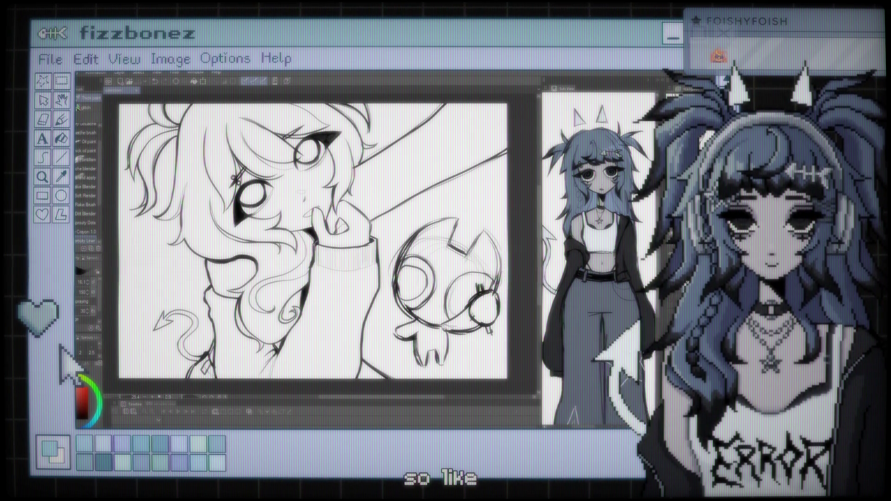